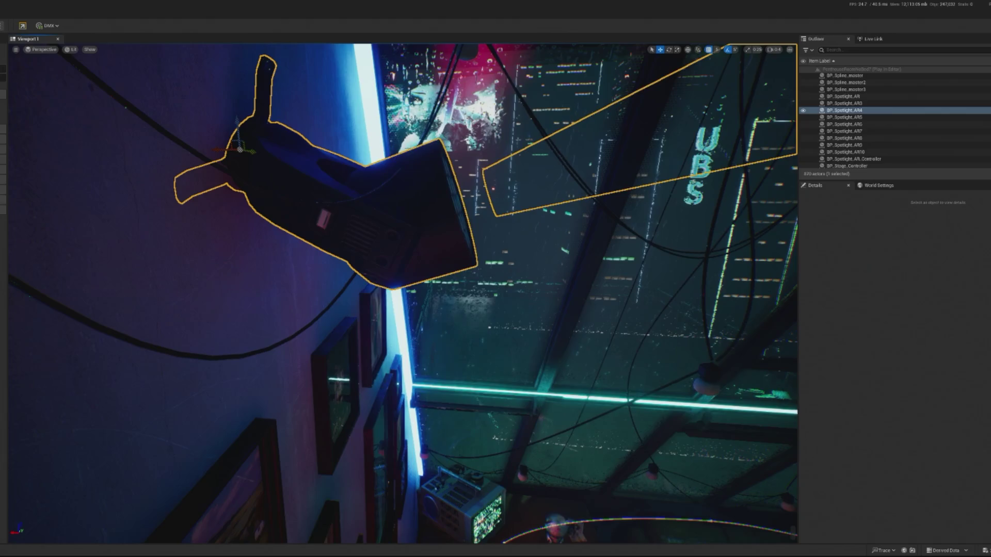
- End the Play In Editor session with Escape and return to the penthouse level viewport
key("Escape")
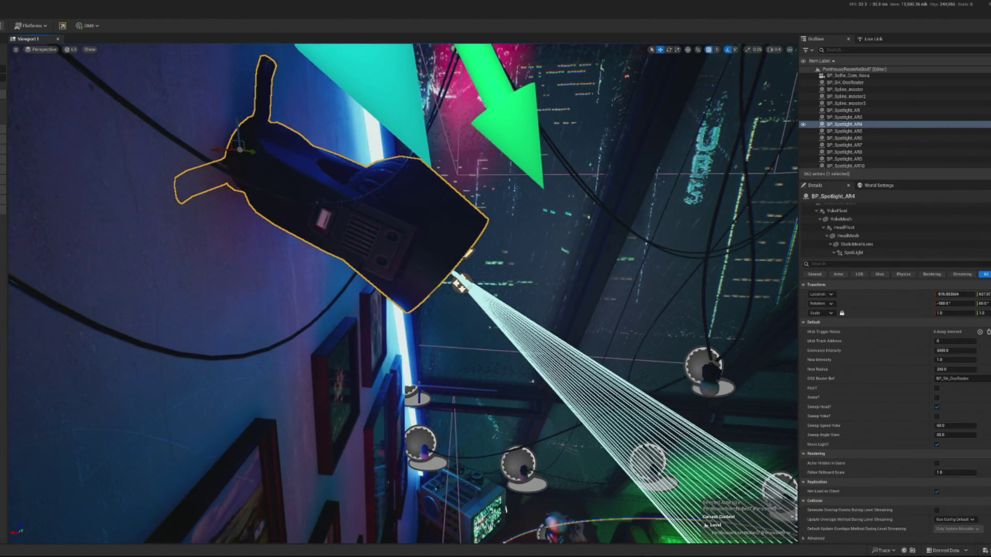
- Tilt the AR4 spotlight's HeadMesh downward and reset its location offset to zero
left_click(849, 236)
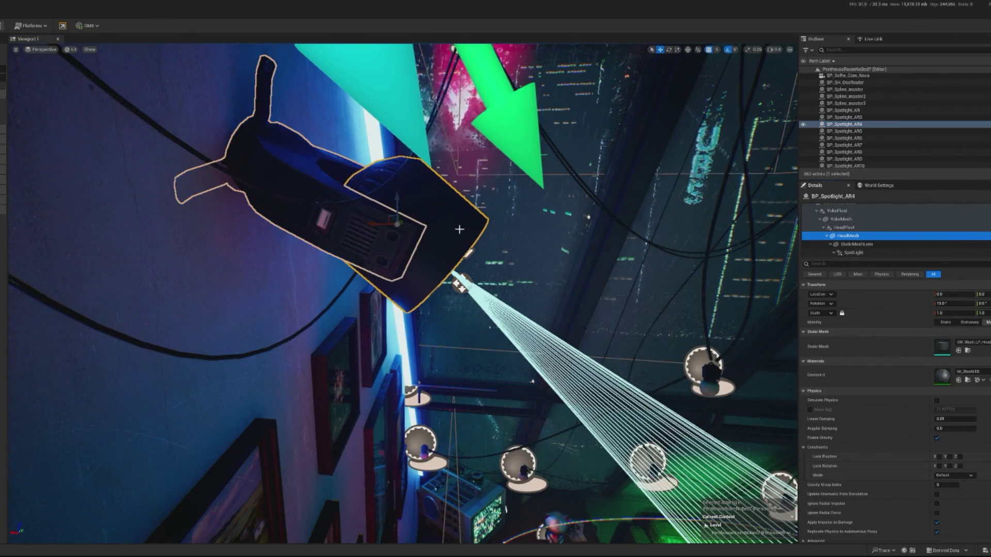
left_click_drag(405, 201, 371, 222)
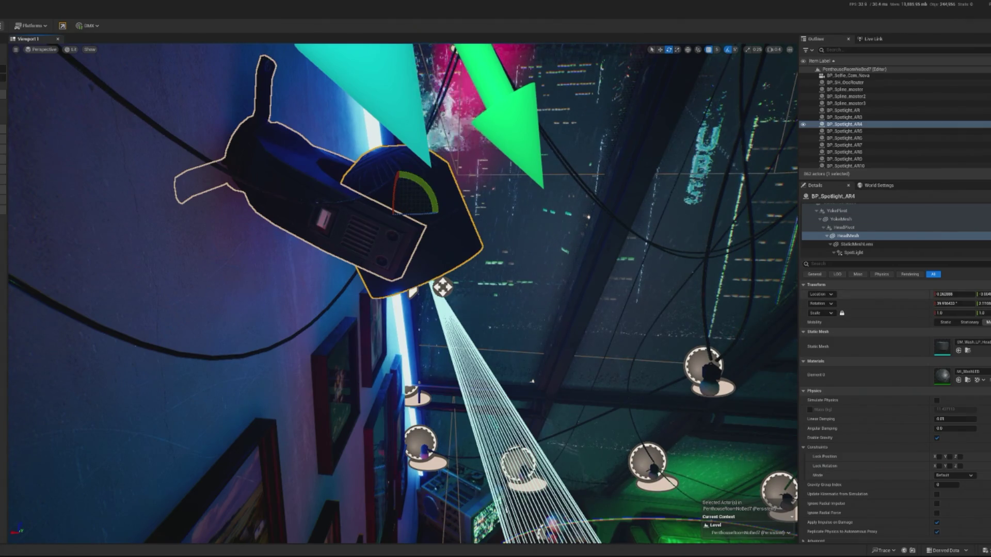
key("ctrl+z")
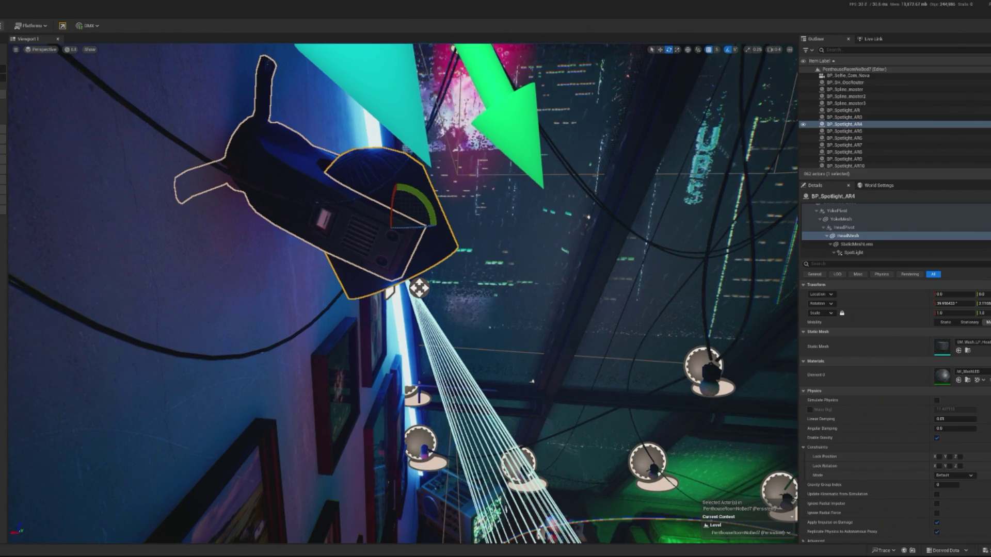
- Save the penthouse level and start a Simulate session
key("ctrl+s")
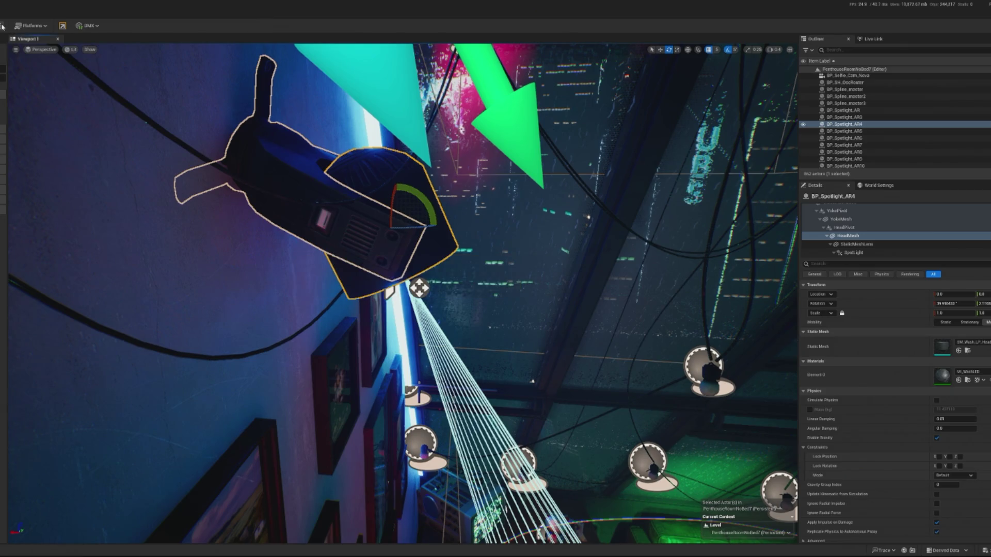
left_click(2, 26)
left_click(35, 97)
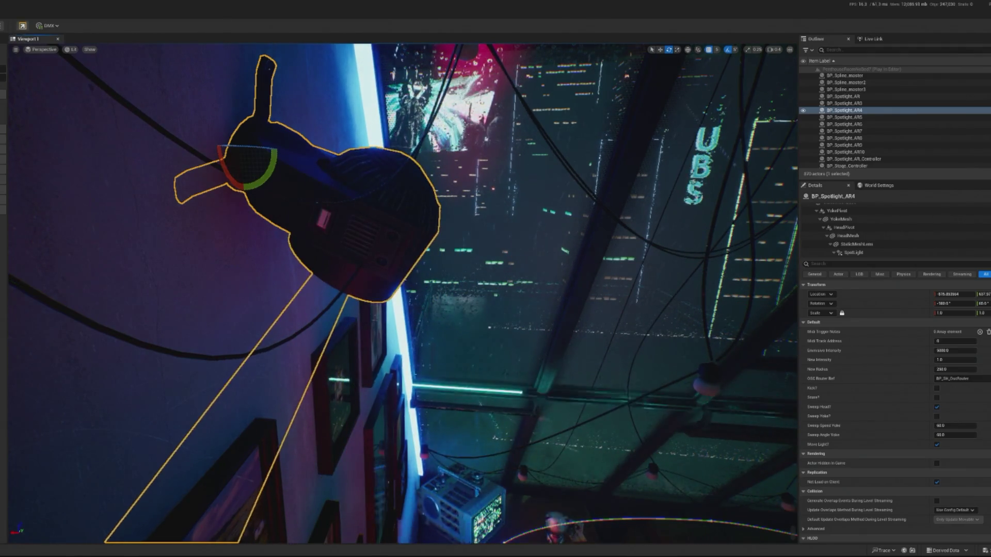
- Stop the session and set the AR4 spotlight's Sweep Angle Yoke to 40
key("Escape")
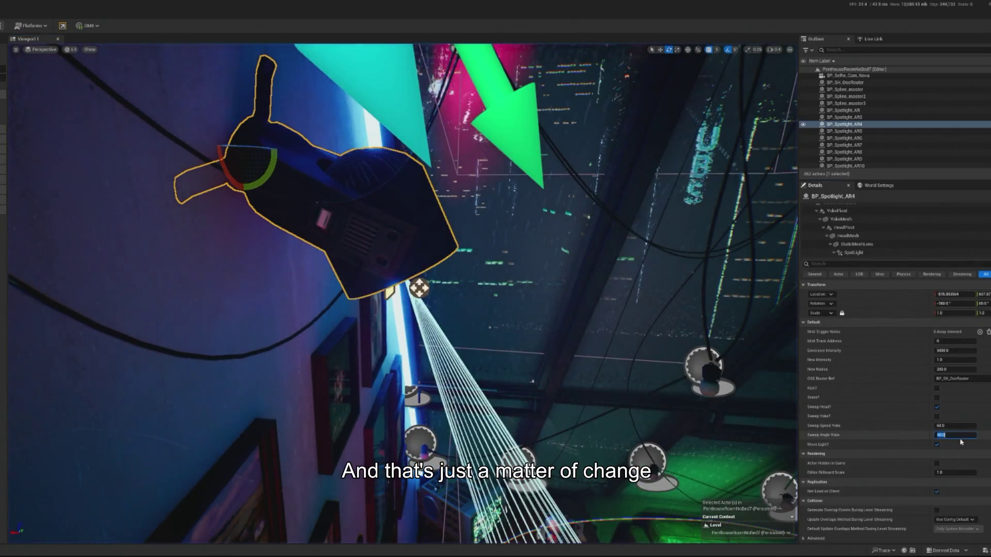
left_click(954, 435)
type("40")
key("Return")
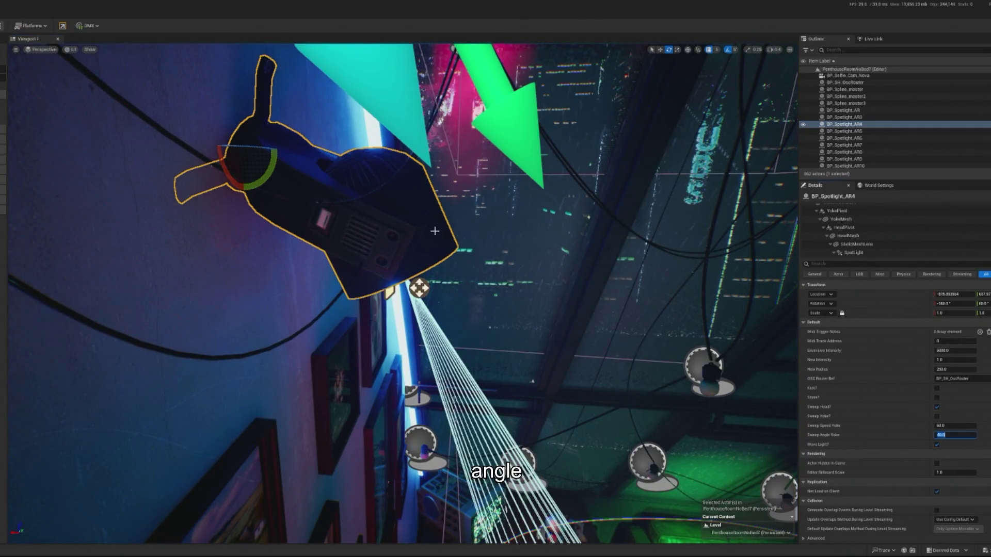
left_click(866, 236)
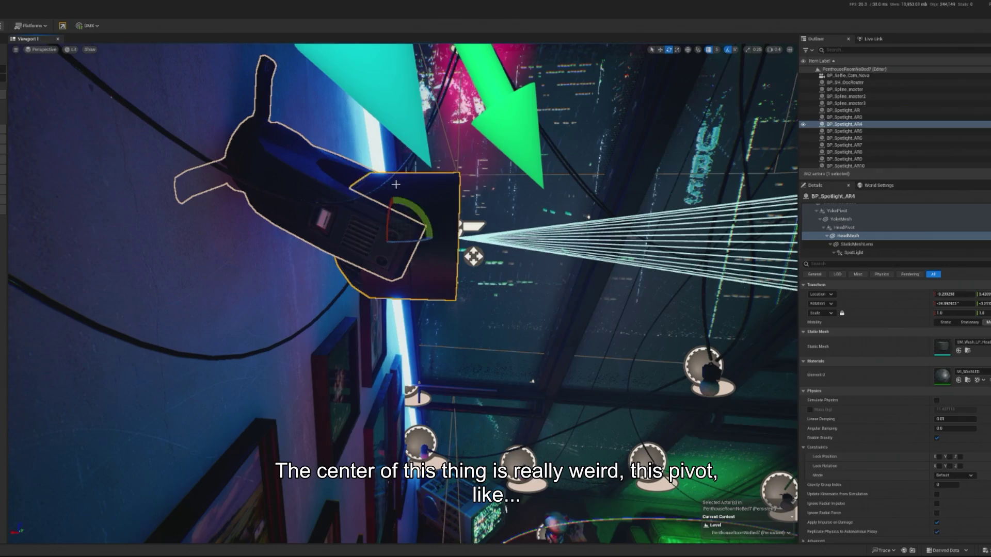
- Undo the spotlight head rotations, keeping the beam's original aim
key("ctrl+z")
mouse_move(442, 249)
left_mouse_down()
mouse_move(423, 242)
mouse_move(351, 274)
left_mouse_up()
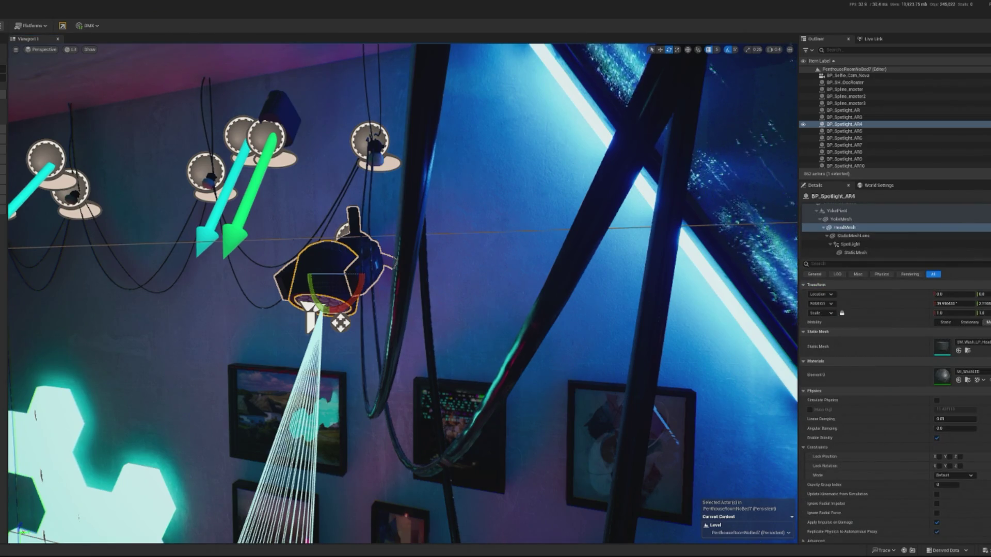
mouse_move(336, 382)
left_mouse_down()
mouse_move(330, 361)
mouse_move(340, 351)
mouse_move(335, 382)
mouse_move(330, 361)
mouse_move(335, 372)
left_mouse_up()
mouse_move(343, 305)
left_mouse_down()
mouse_move(351, 295)
mouse_move(447, 326)
left_mouse_up()
key("ctrl+z")
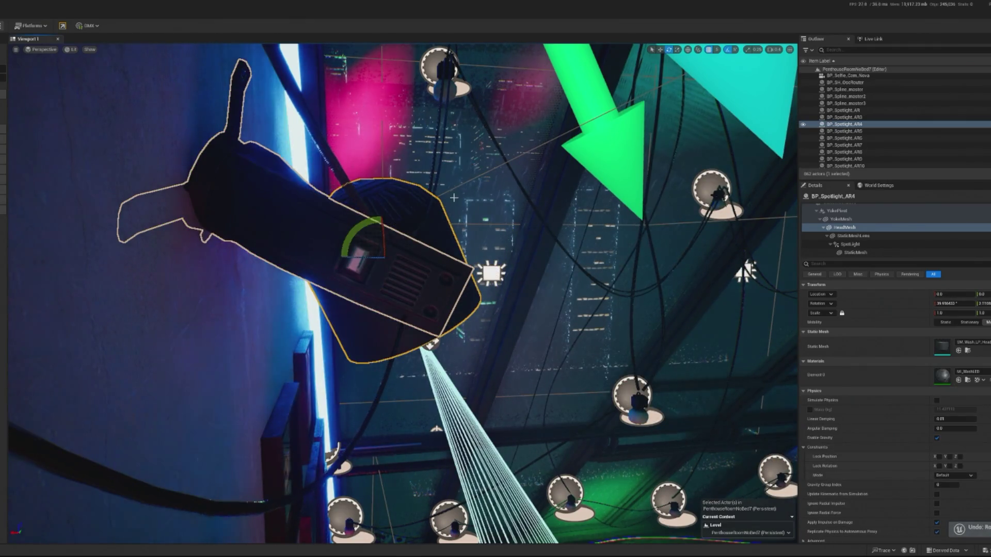
- Frame the AR4 spotlight and locate its head's SM_Wash_LP_Head_02 mesh asset in the project
left_click(430, 345)
mouse_move(430, 345)
left_mouse_down()
mouse_move(317, 347)
mouse_move(487, 347)
left_mouse_up()
left_click(490, 349)
key("f")
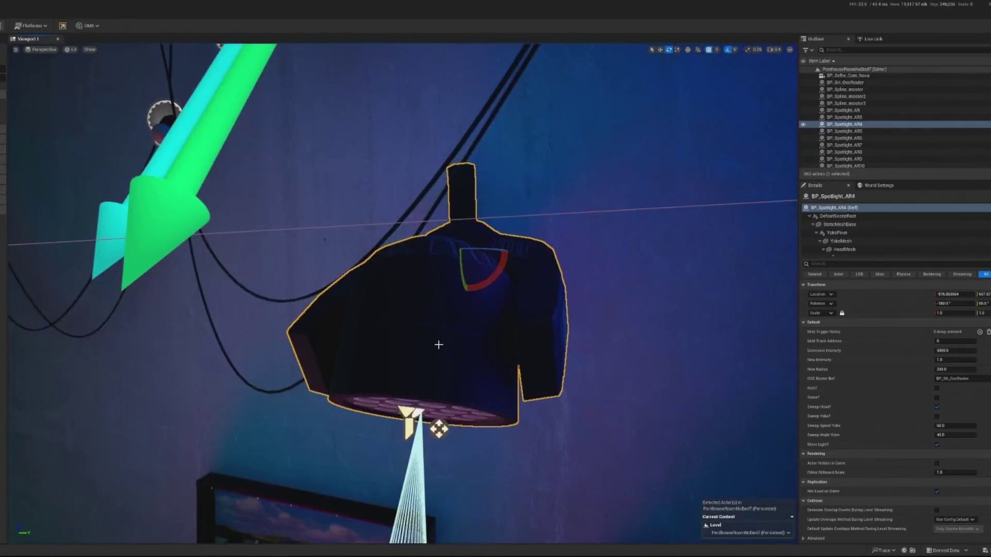
scroll(863, 248, "down", 1)
left_click(871, 235)
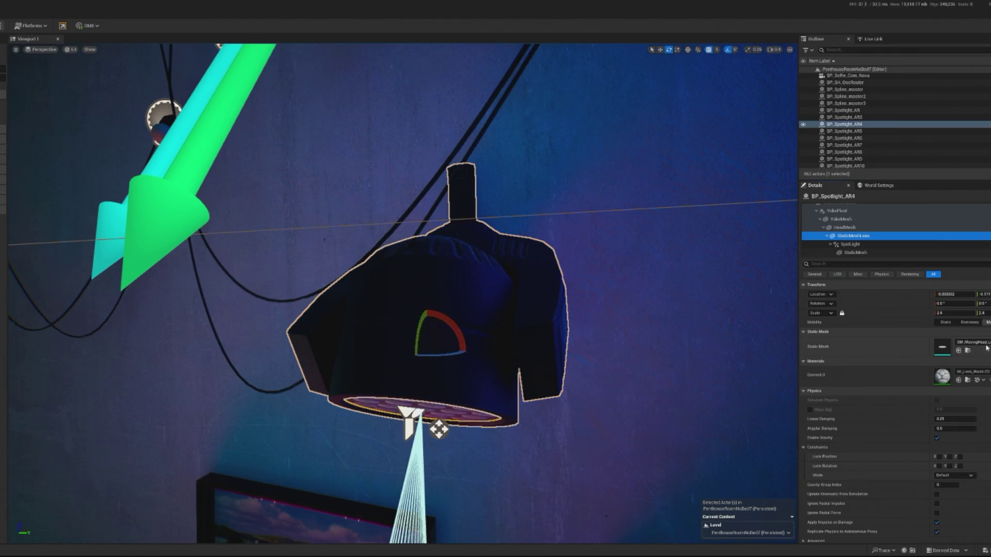
left_click(857, 227)
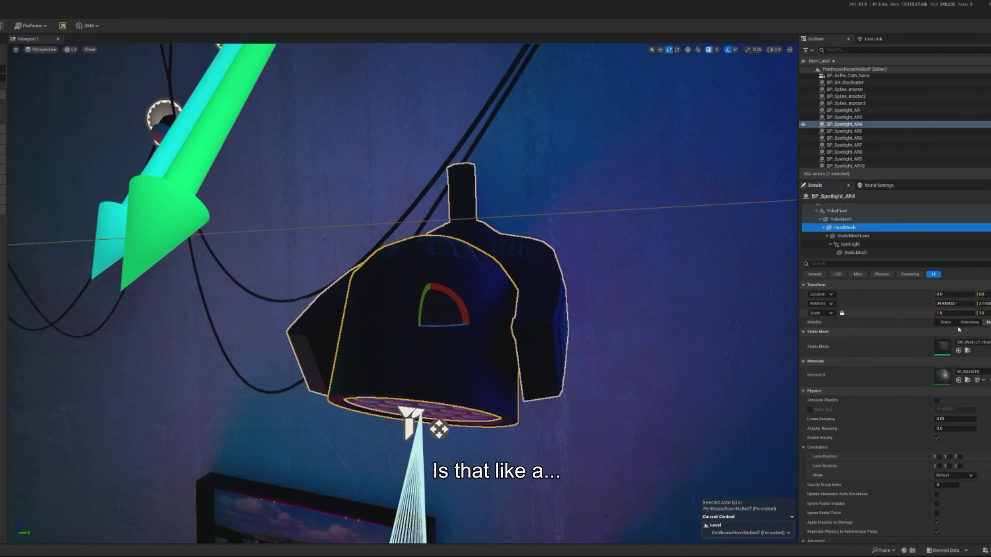
left_click(966, 351)
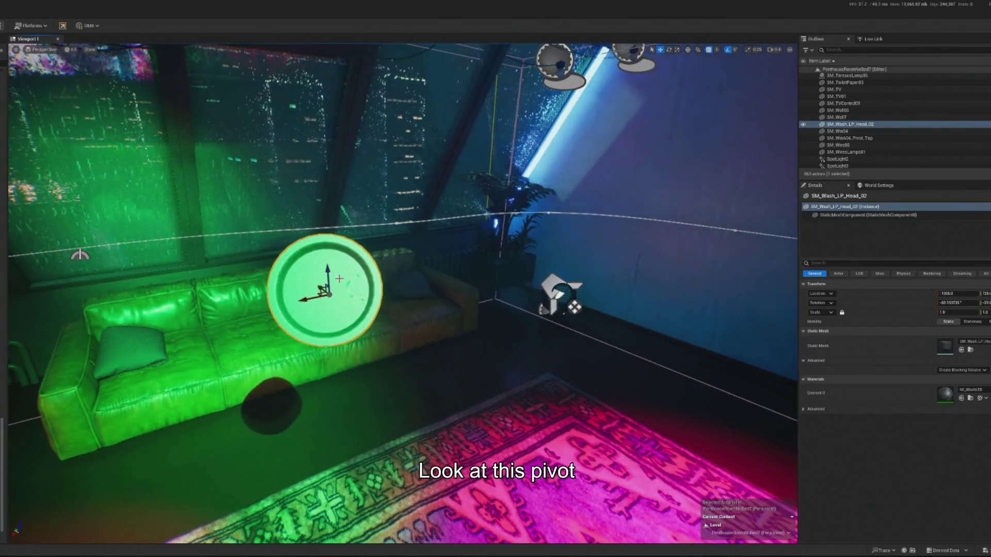
- Rotate the SM_Wash_LP_Head_02 test mesh in world and local space to check its pivot, then delete it
left_click_drag(337, 283, 325, 254)
left_click(689, 50)
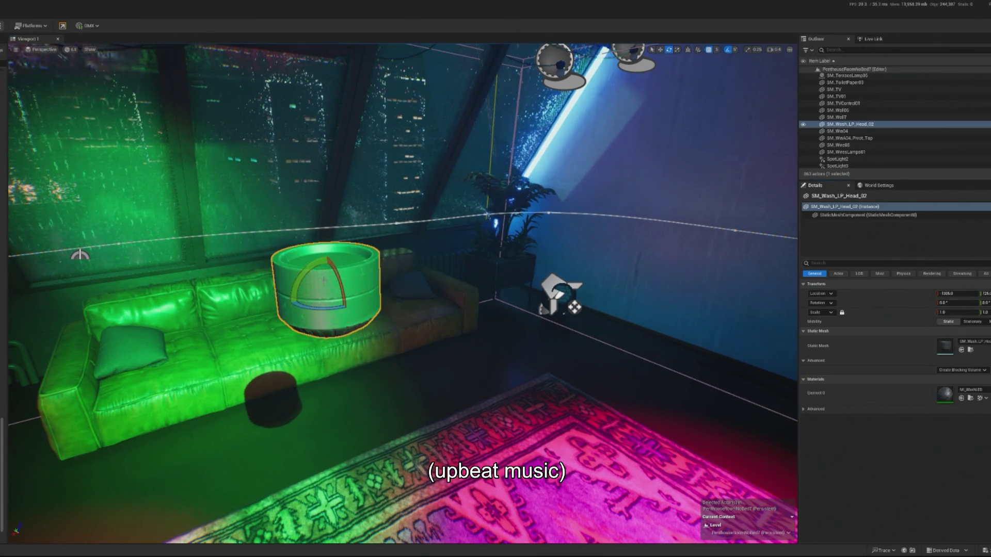
left_click_drag(326, 255, 343, 328)
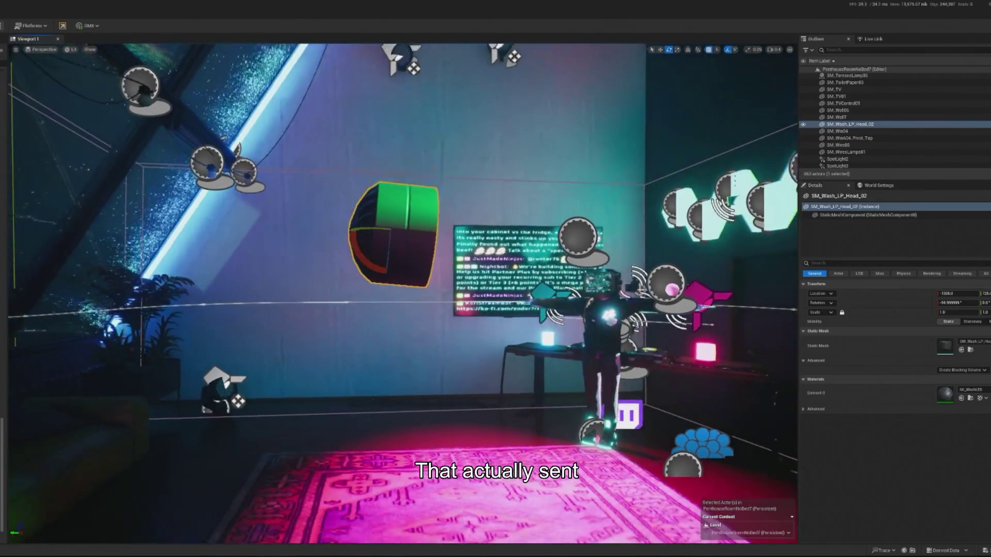
left_click_drag(435, 215, 371, 188)
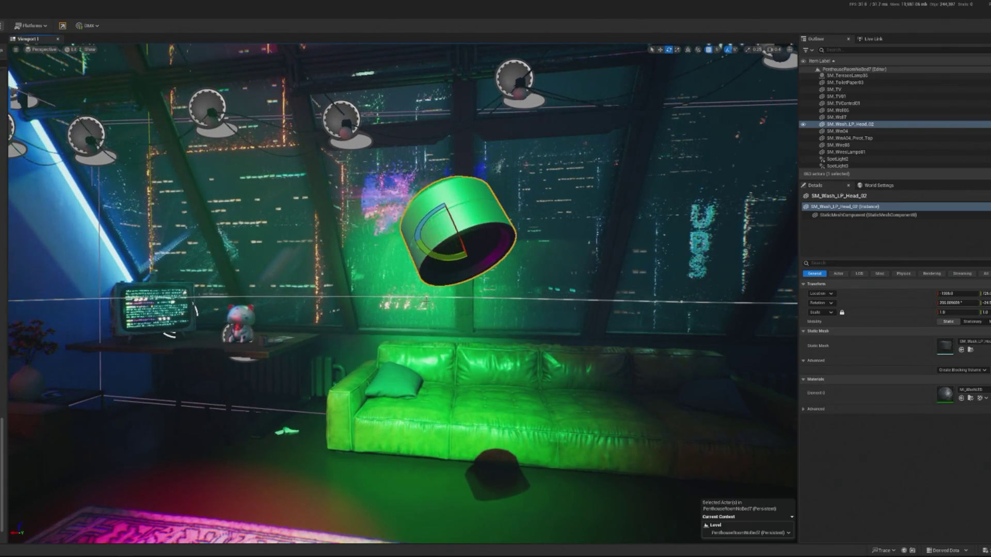
key("Delete")
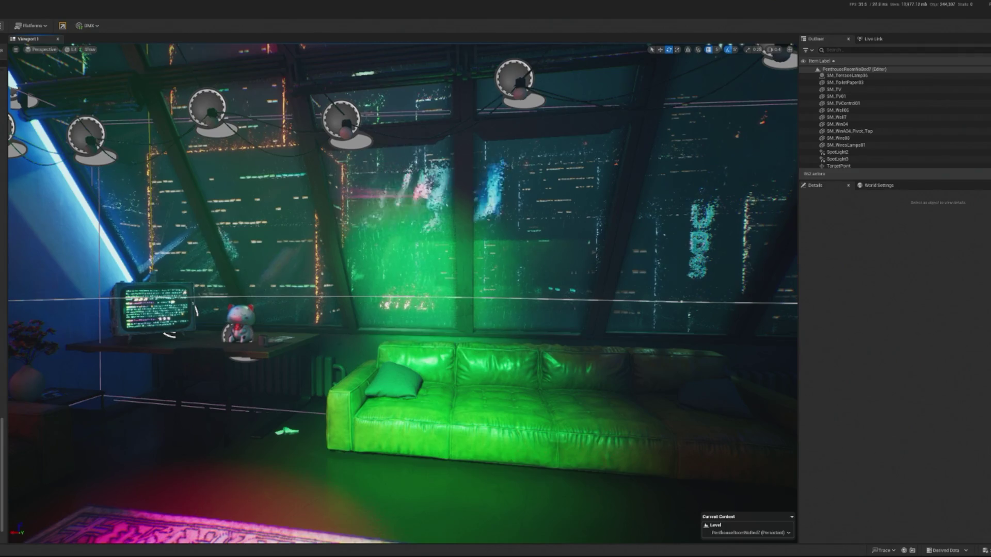
mouse_move(403, 289)
left_mouse_down()
mouse_move(306, 318)
mouse_move(372, 301)
left_mouse_up()
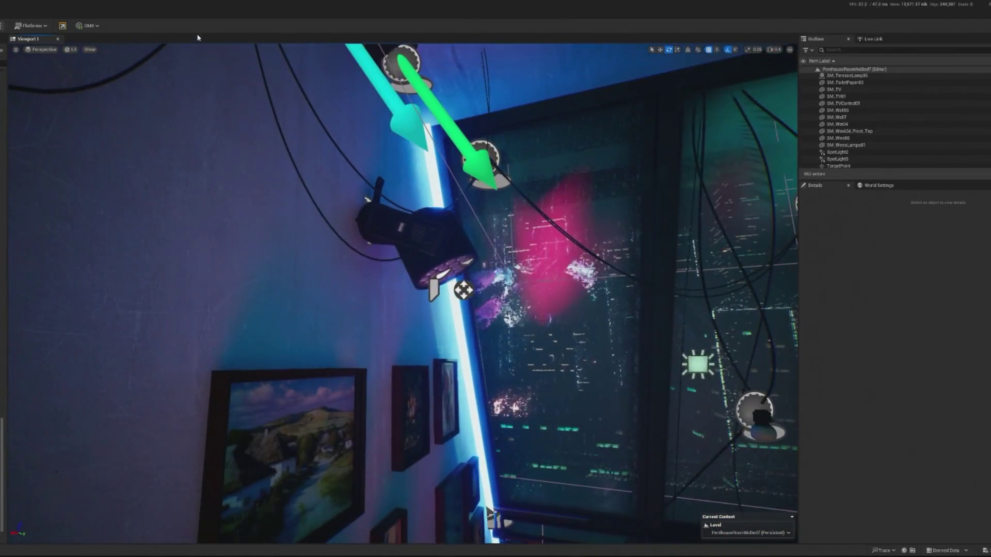
- Run a short Simulate of the level to watch the spotlight move, then stop it
left_click(3, 26)
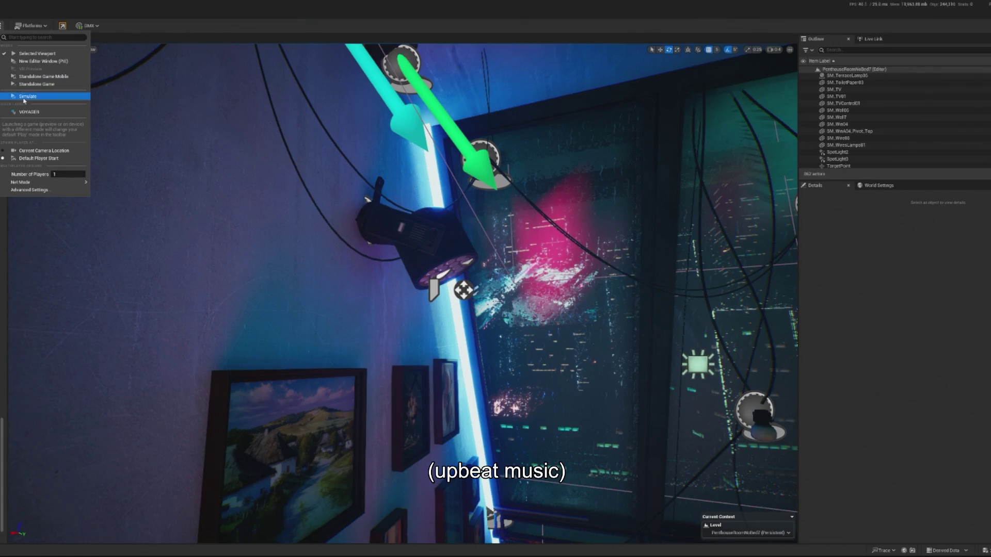
left_click(23, 97)
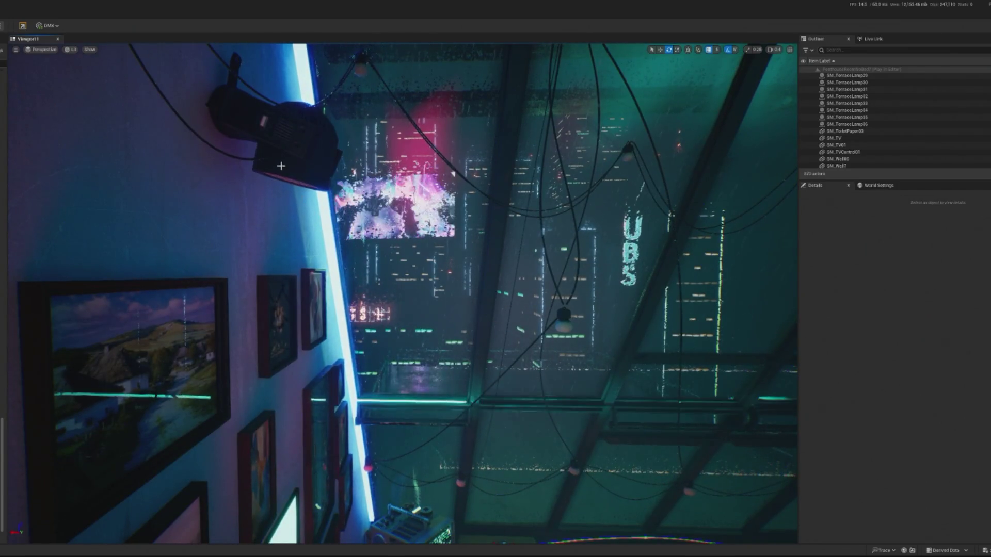
key("Escape")
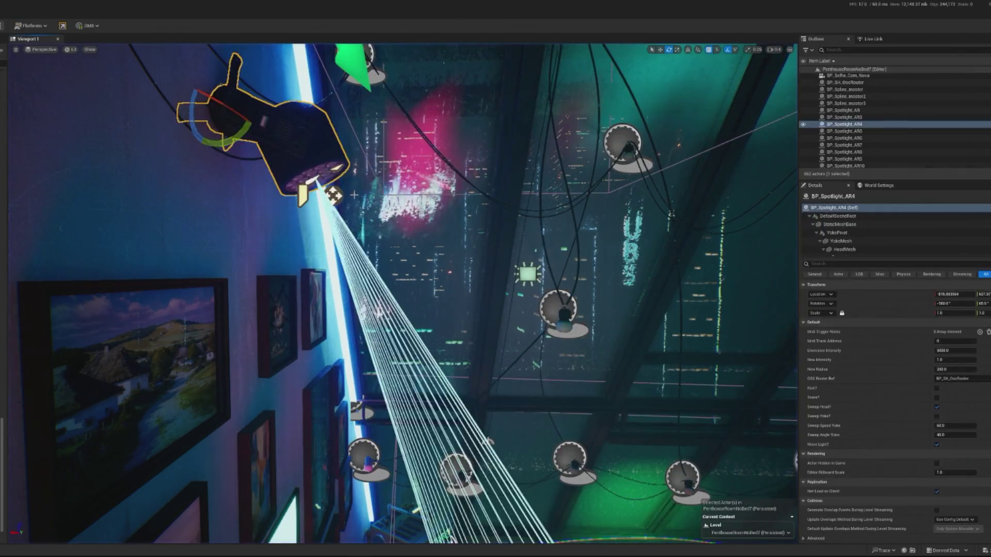
- Tilt the AR4 HeadMesh up to about 80° rotation, raising the beam slightly
left_click(852, 241)
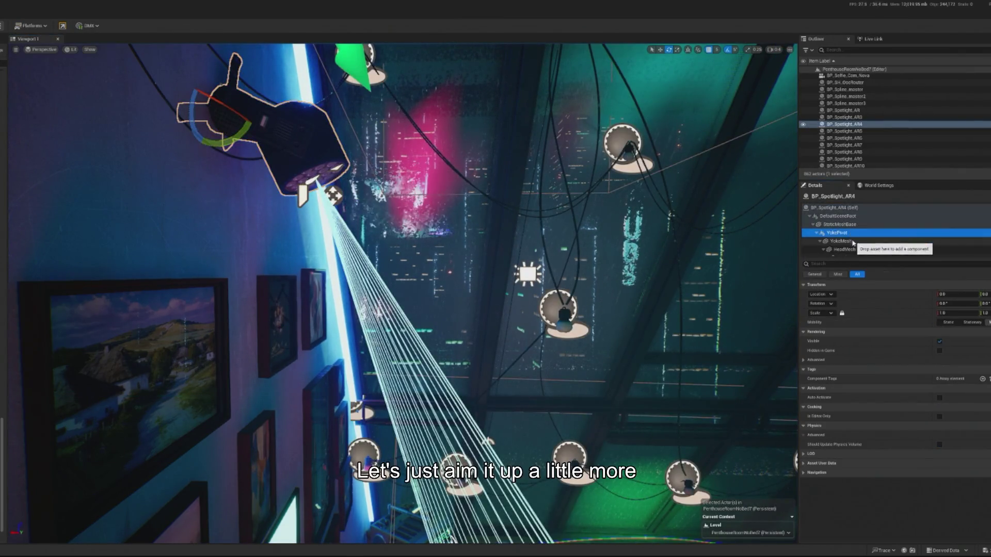
left_click(859, 249)
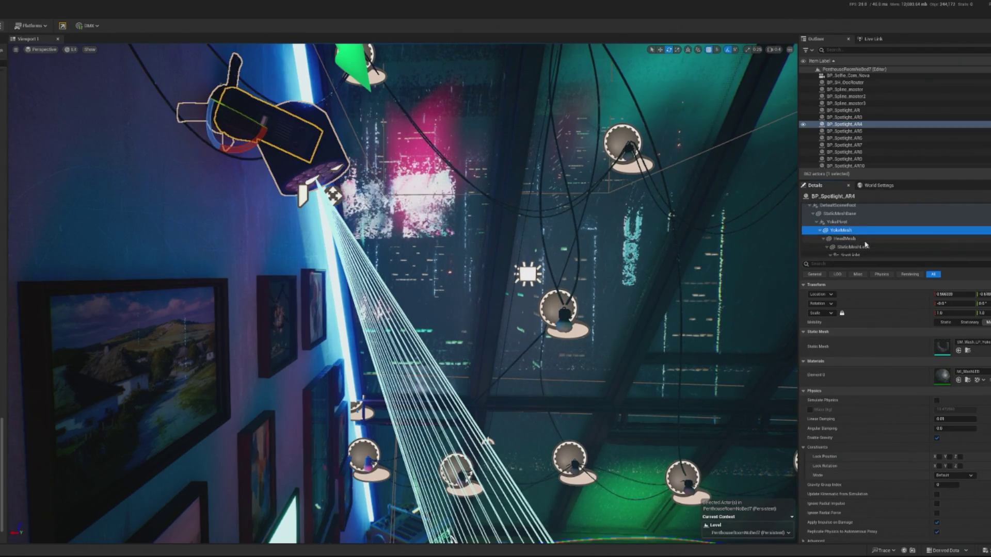
left_click_drag(333, 141, 330, 170)
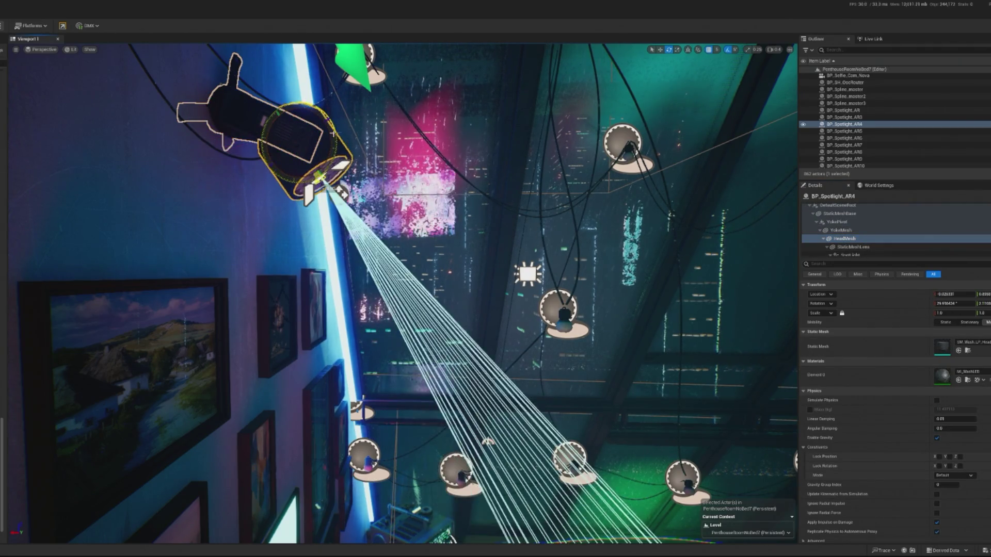
key("f")
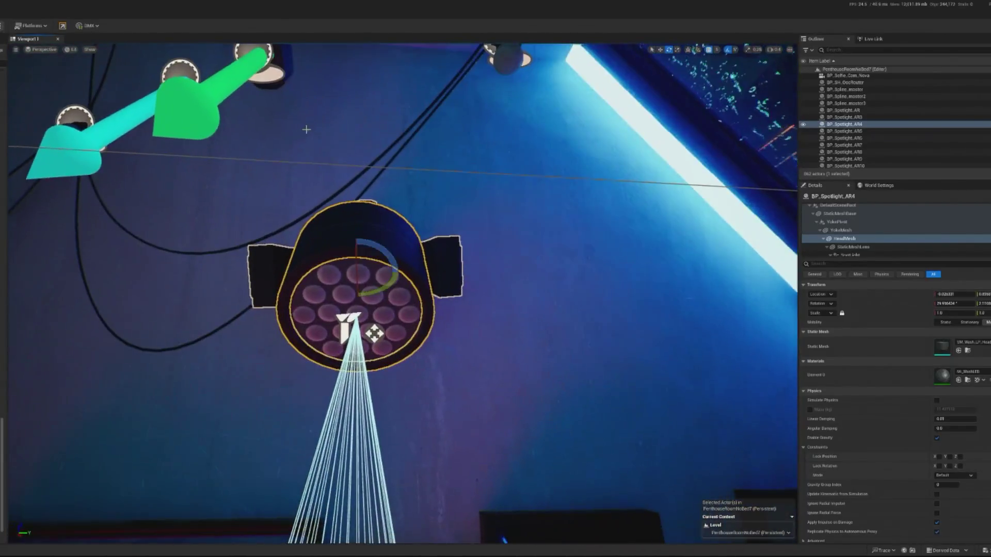
scroll(856, 232, "up", 1)
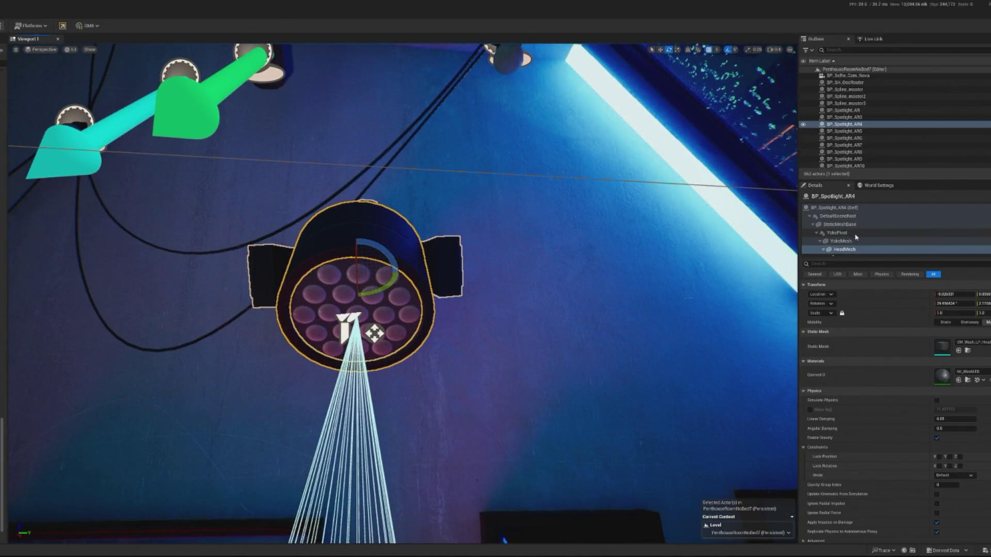
left_click(840, 241)
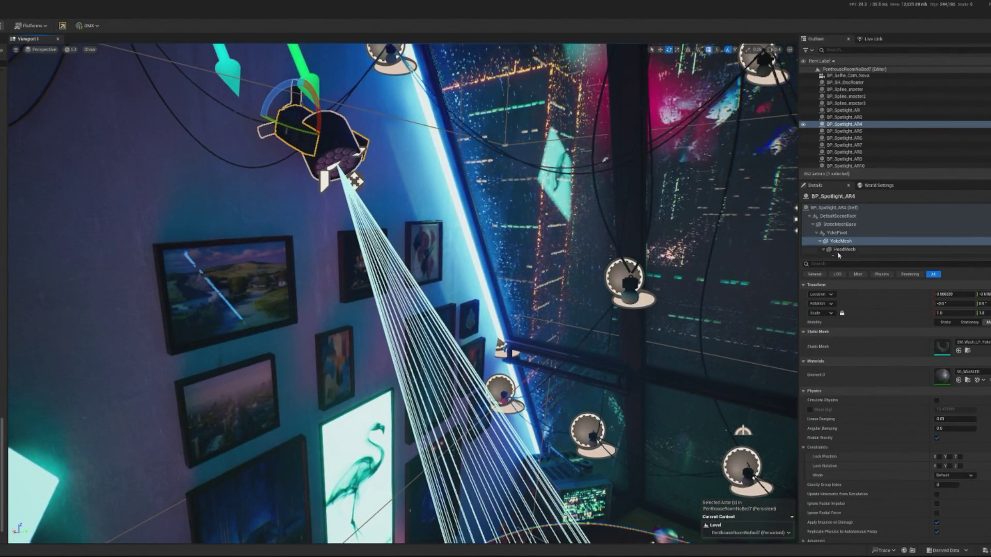
- Set the AR4 spotlight's Sweep Speed Yoke to 30 and briefly preview it in play
scroll(865, 252, "down", 2)
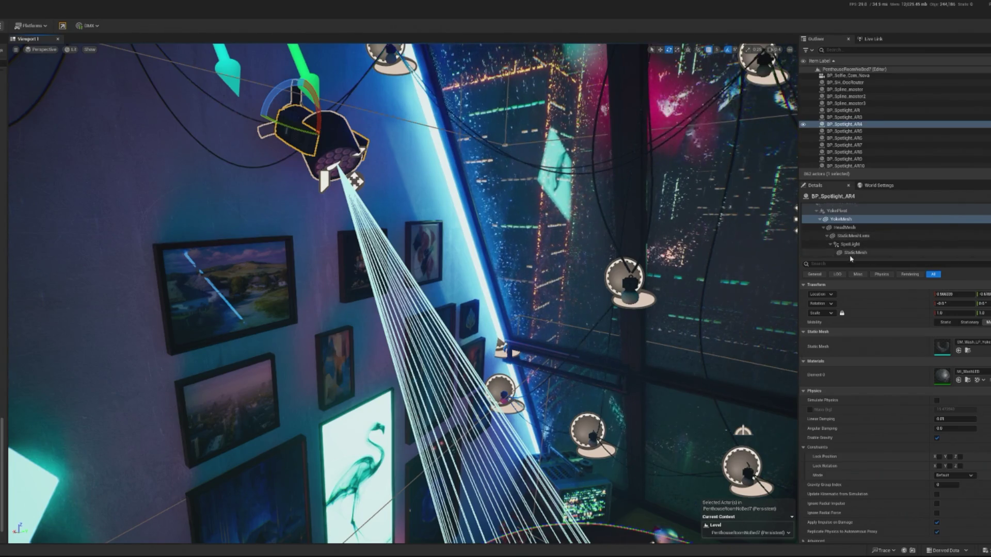
scroll(850, 237, "up", 2)
left_click(846, 208)
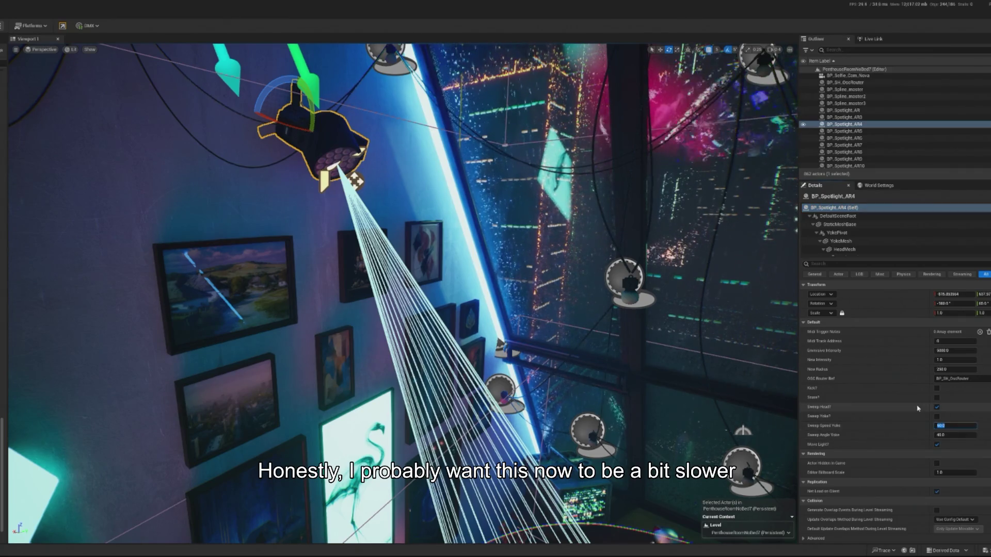
type("30")
key("Return")
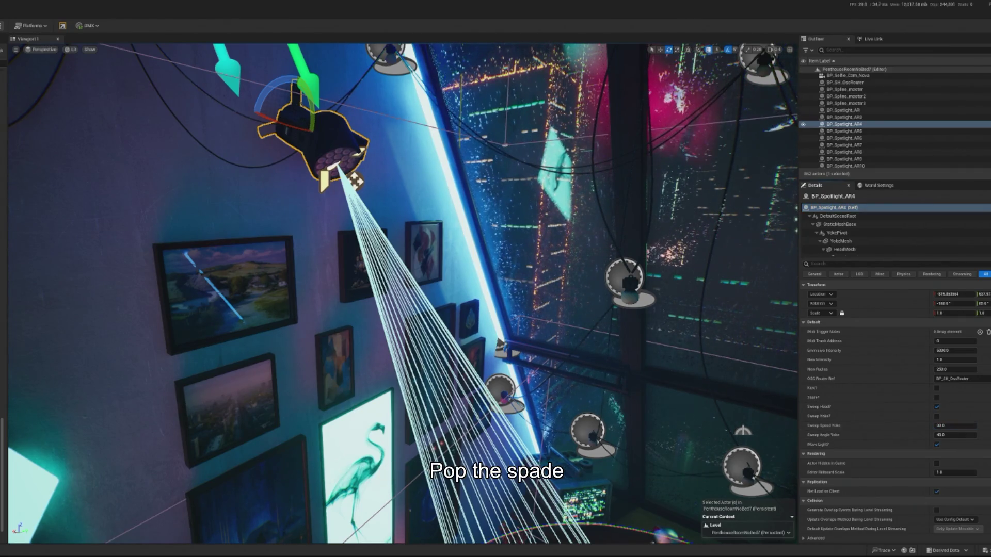
key("alt+p")
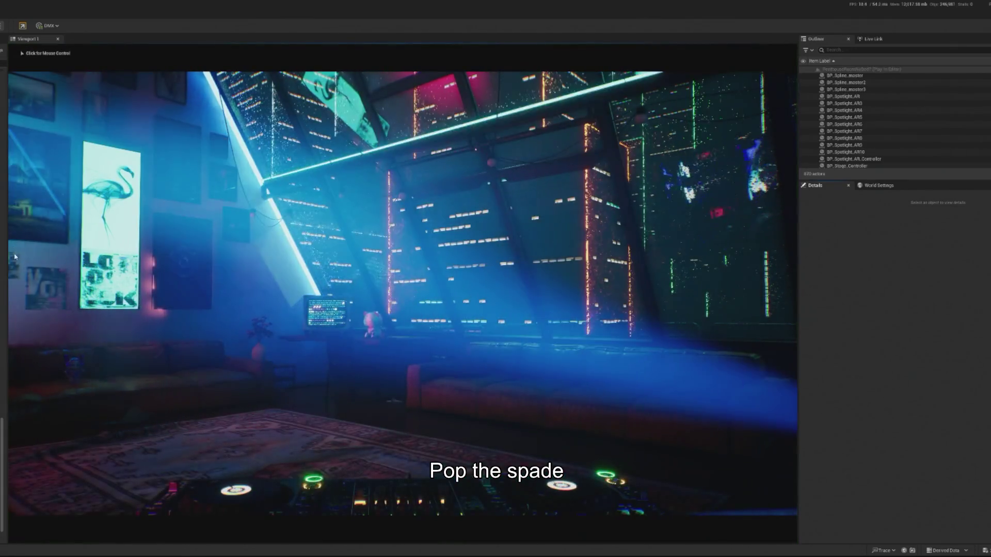
key("Escape")
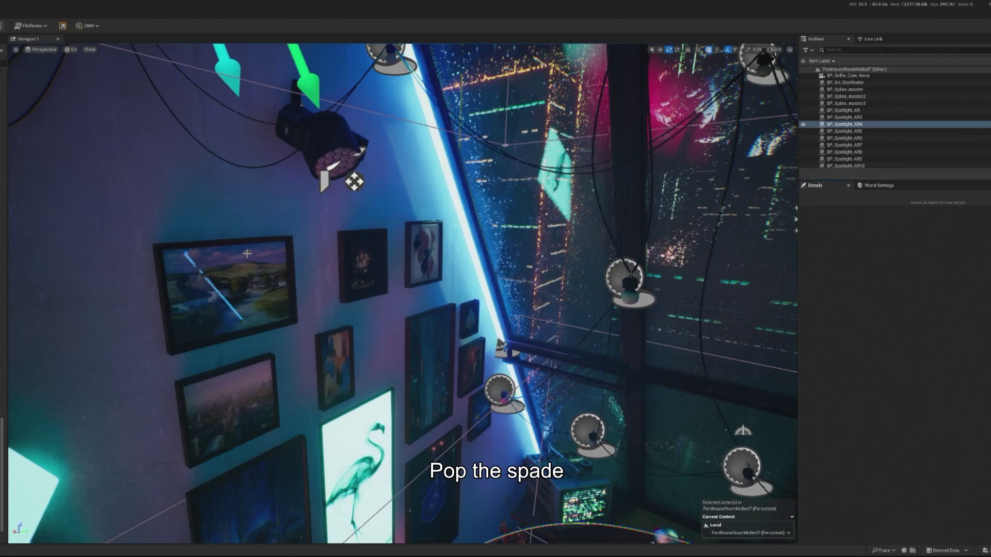
- Re-aim the spotlight's HeadMesh and play the level to check the beams
key("f")
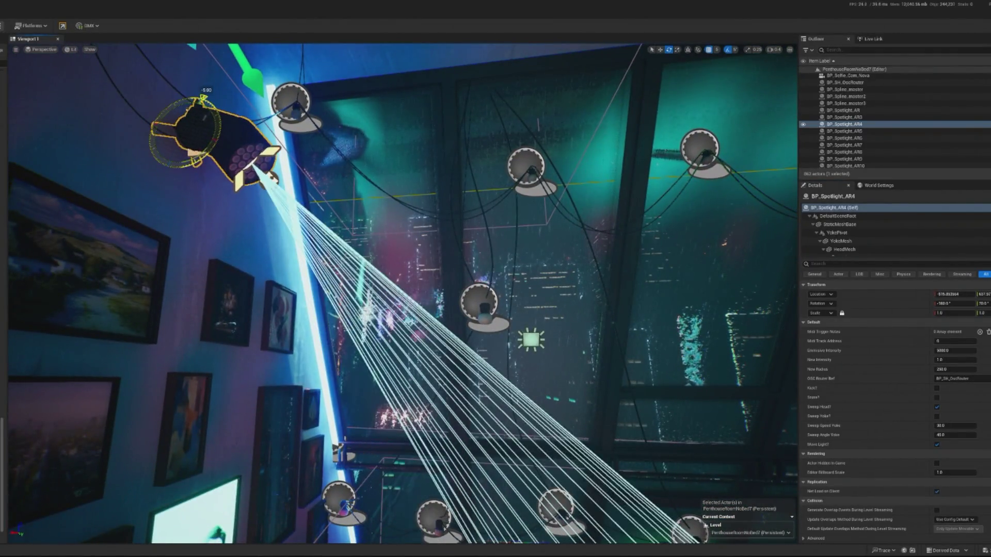
scroll(903, 229, "down", 1)
left_click(903, 228)
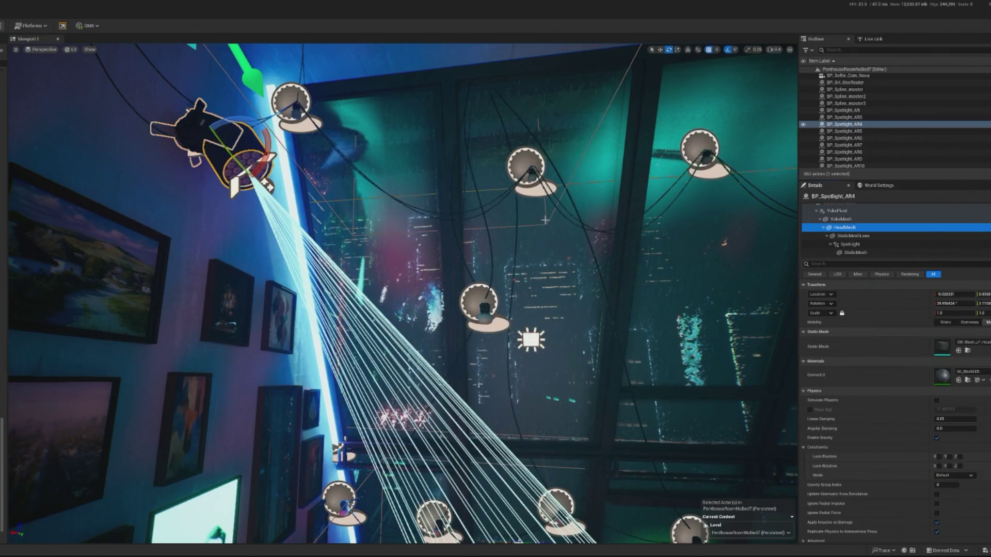
left_click_drag(250, 169, 253, 178)
key("f")
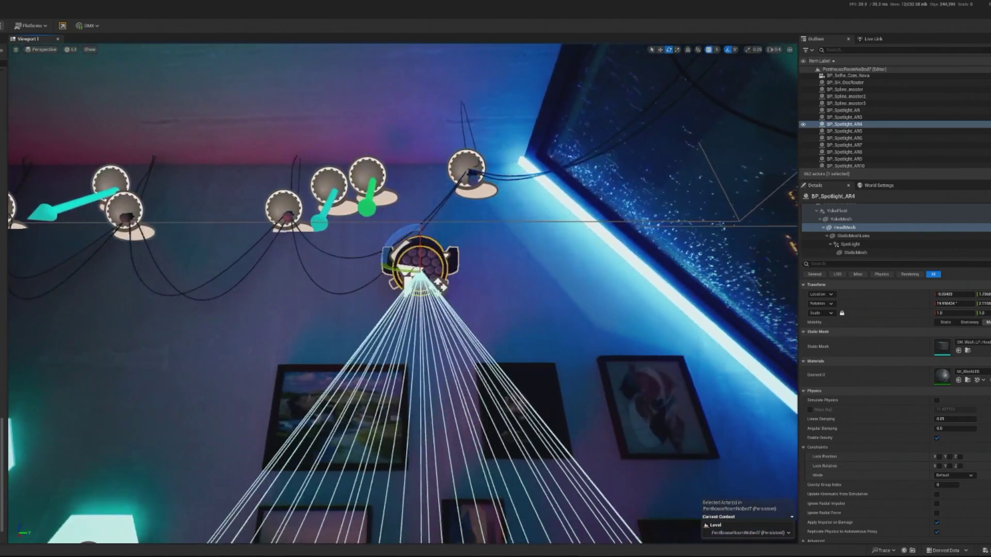
key("alt+p")
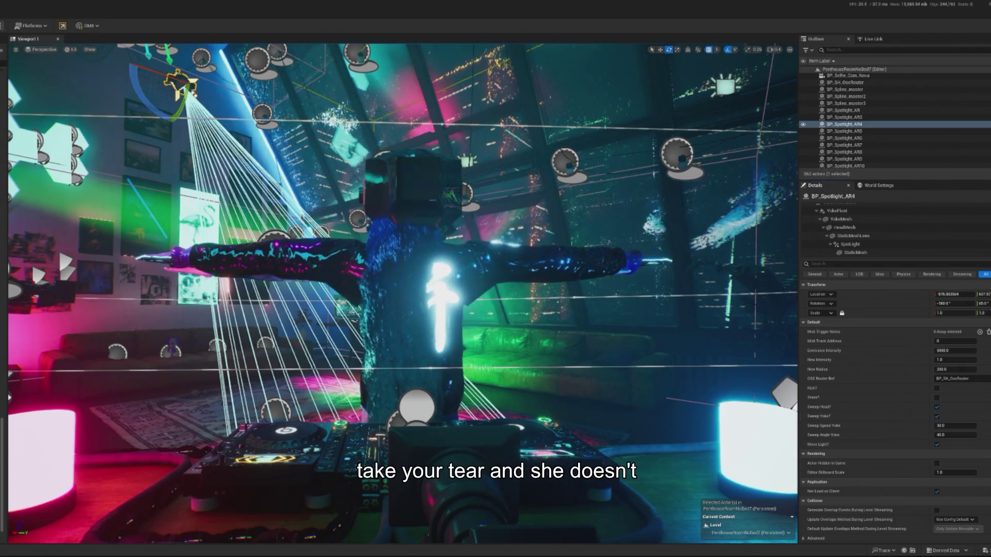
key("alt+p")
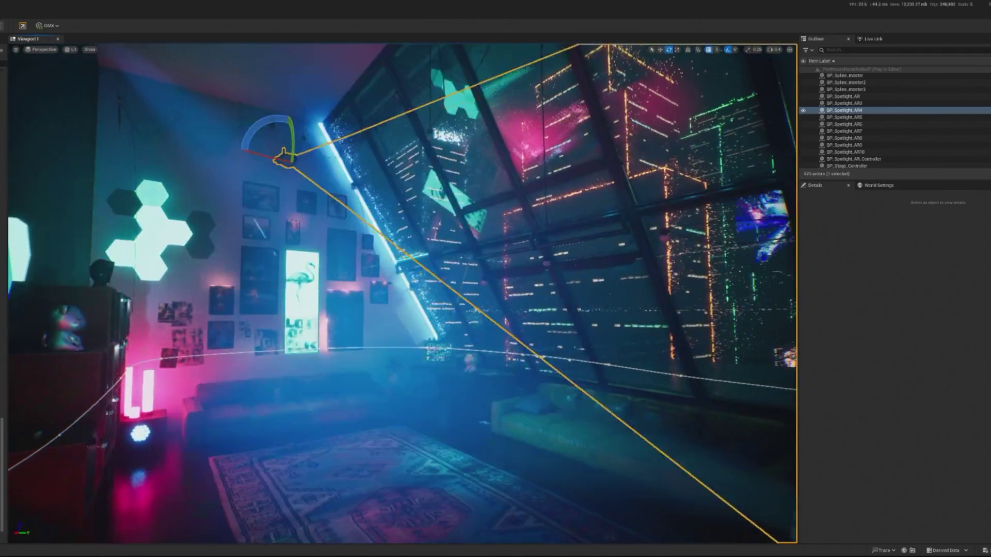
- Watch the DJ performance from the game camera, then stop and relaunch play
key("F8")
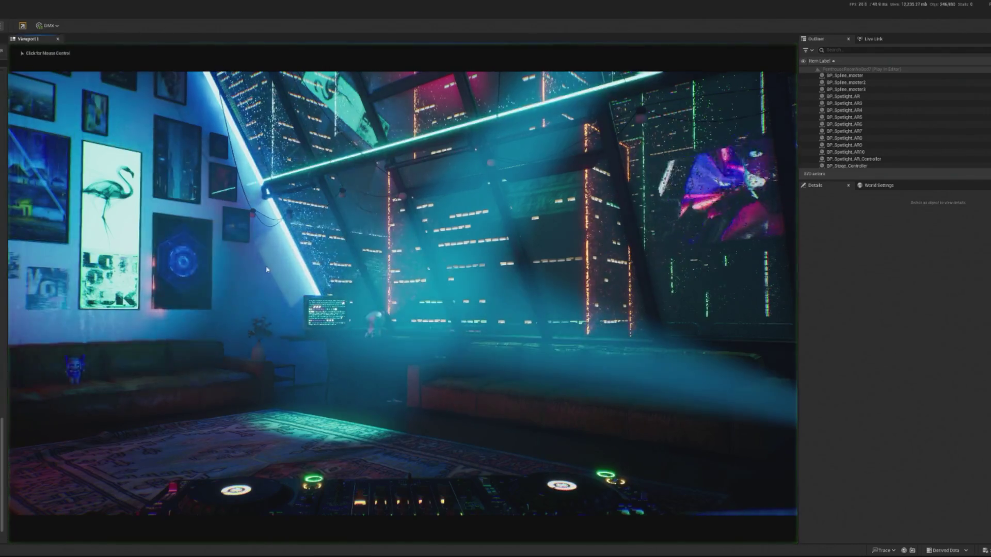
left_click(267, 269)
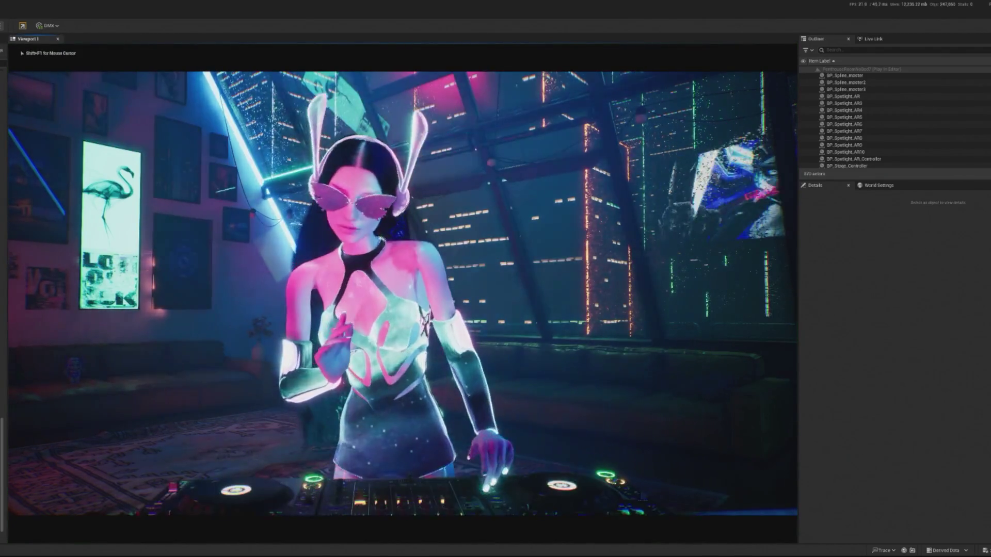
scroll(877, 118, "up", 2)
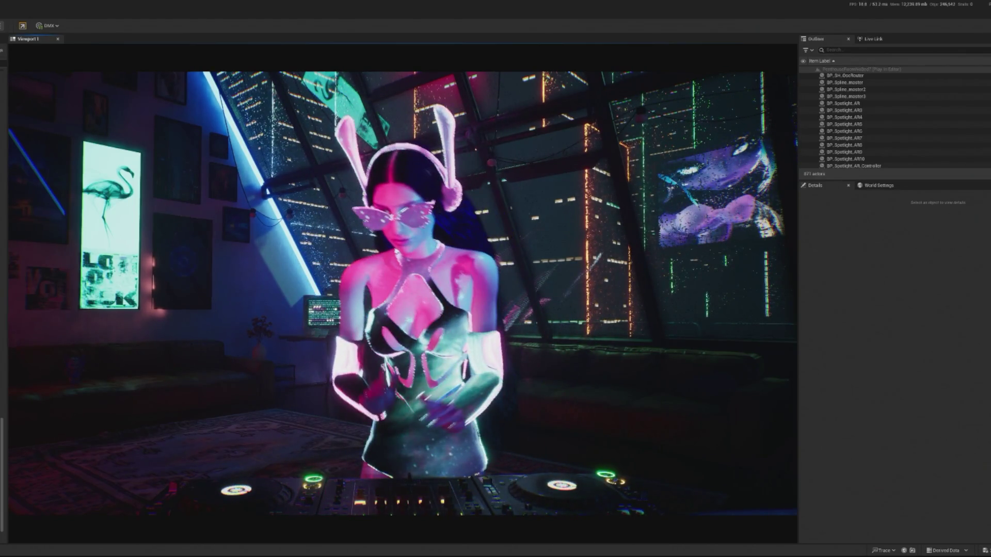
key("Escape")
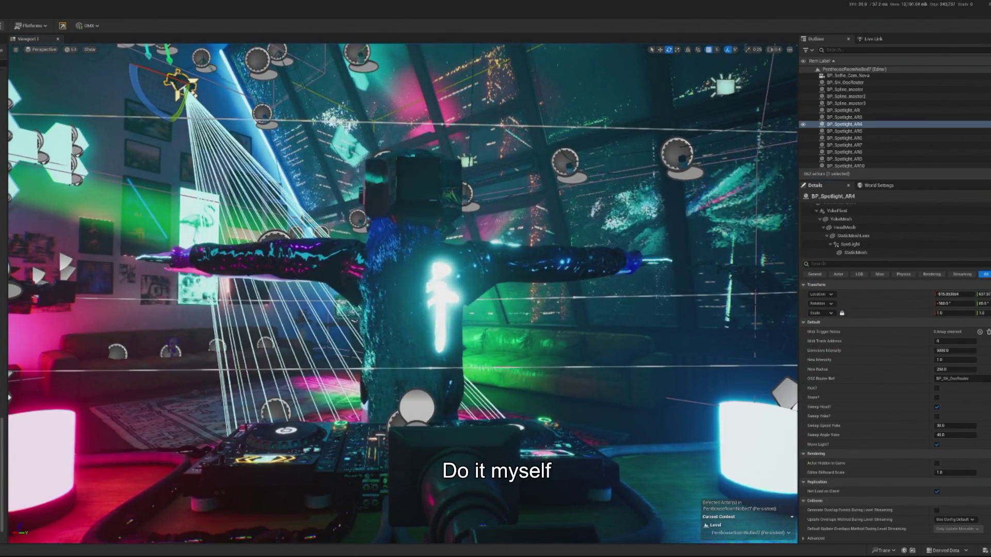
key("alt+p")
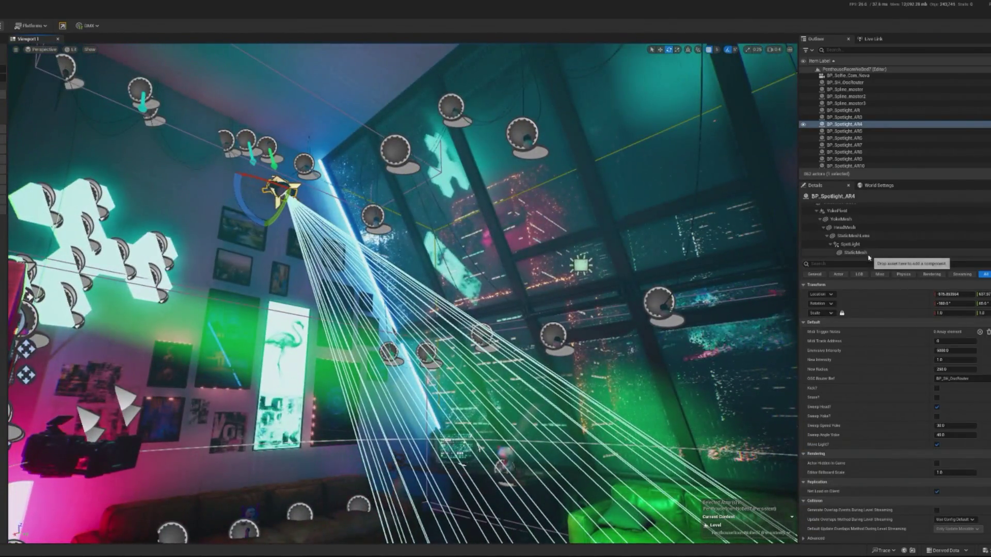
- Rotate the BP_Spotlight_AR4 HeadMesh to 14.9 and play the level to see the beams
left_click(844, 227)
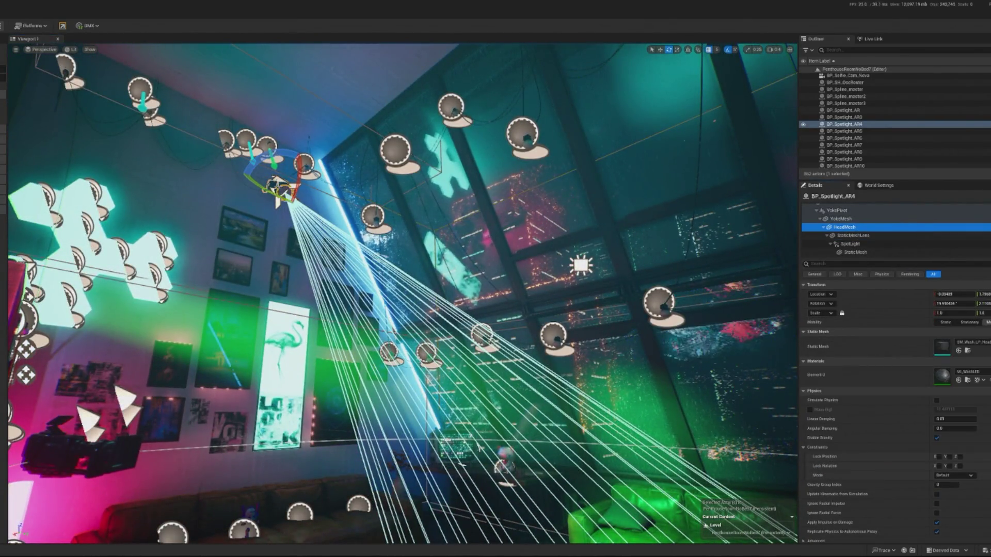
left_click_drag(295, 178, 300, 202)
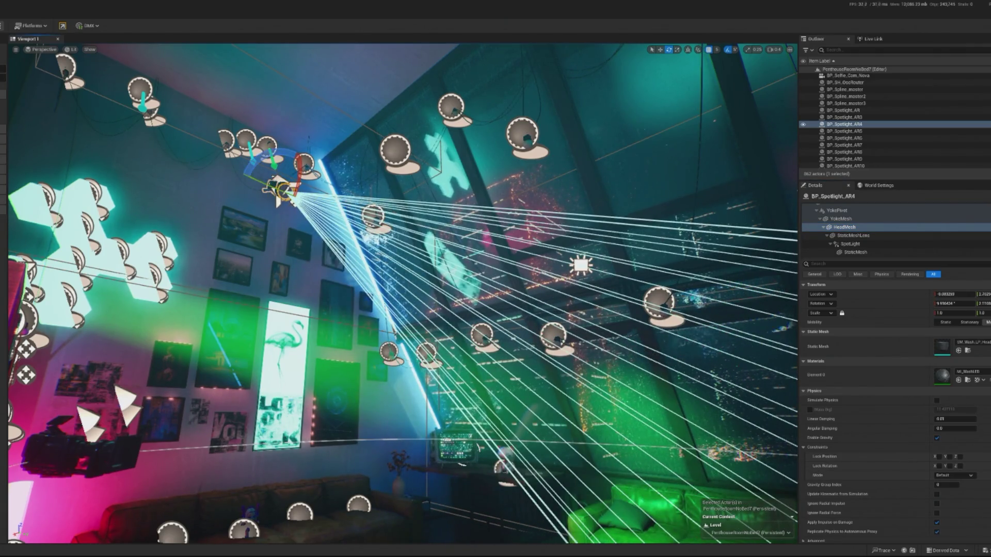
key("alt+p")
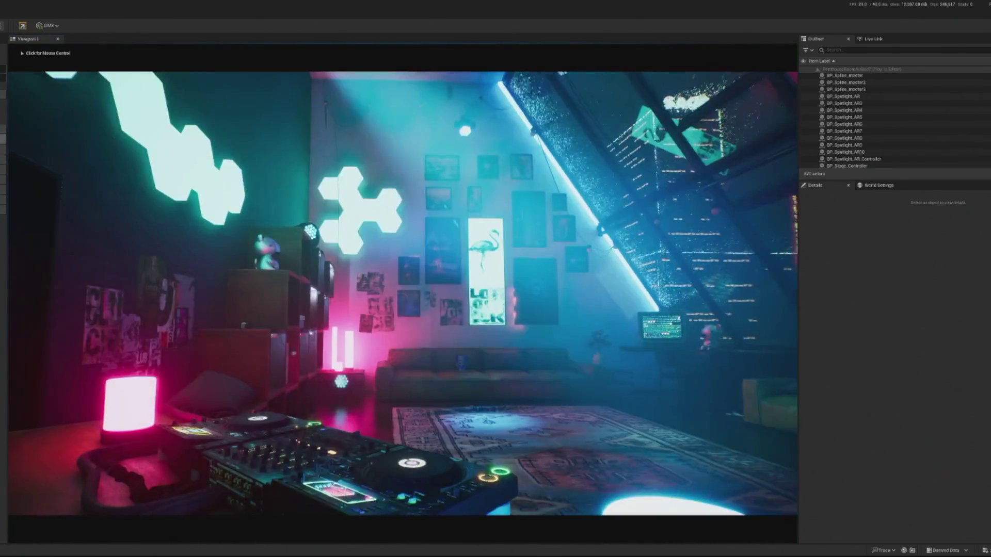
- Set the spotlight's yoke sweep angle to 30 and preview it in a short play session
left_click(403, 293)
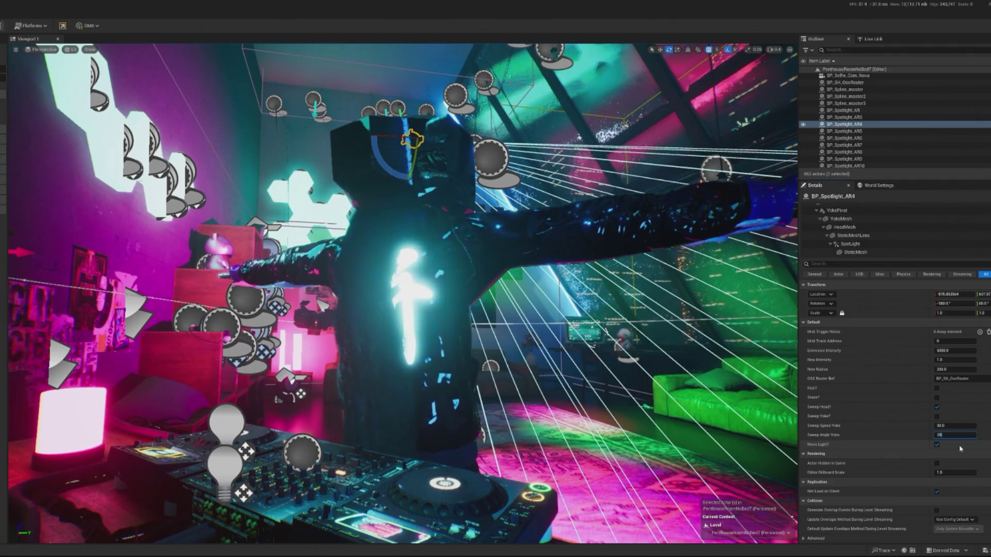
key("Return")
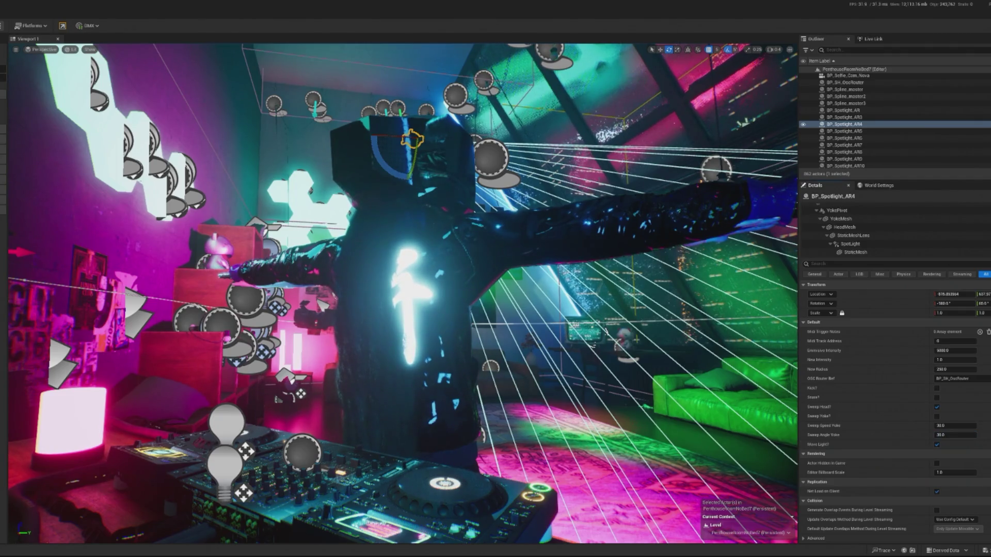
key("alt+p")
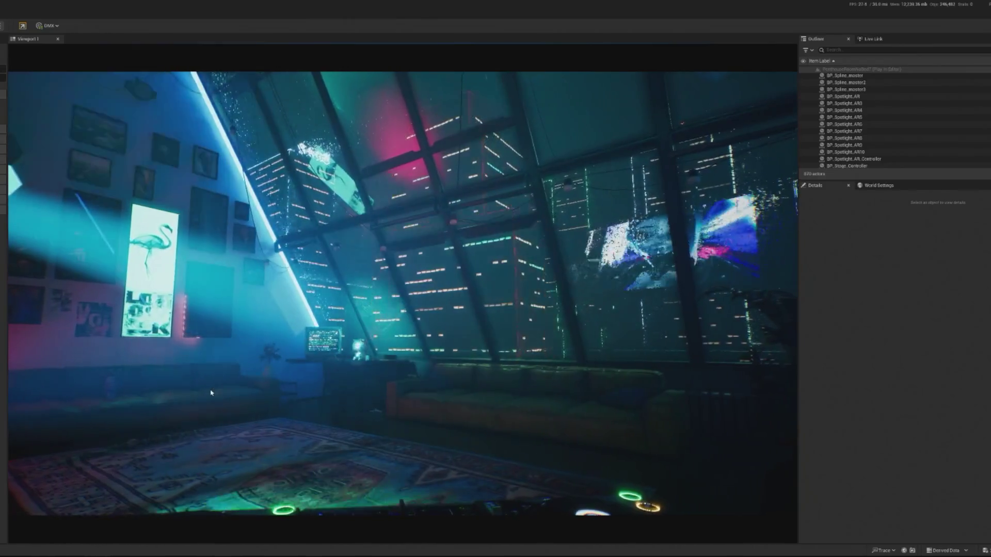
left_click(210, 393)
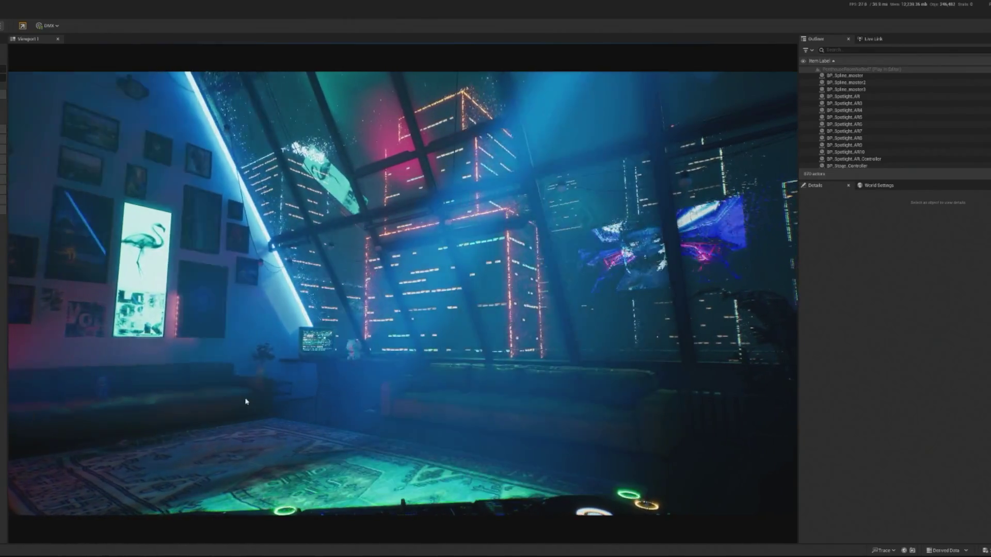
key("Escape")
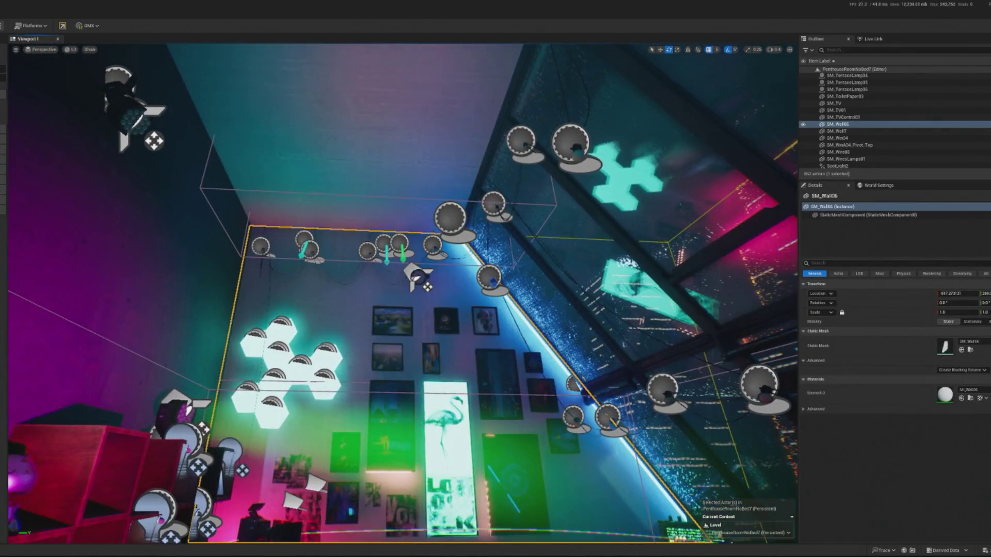
- Alt-drag BP_Spotlight_AR4 left to create BP_Spotlight_AR11, save the level, and begin a 'control' search
left_click(416, 275)
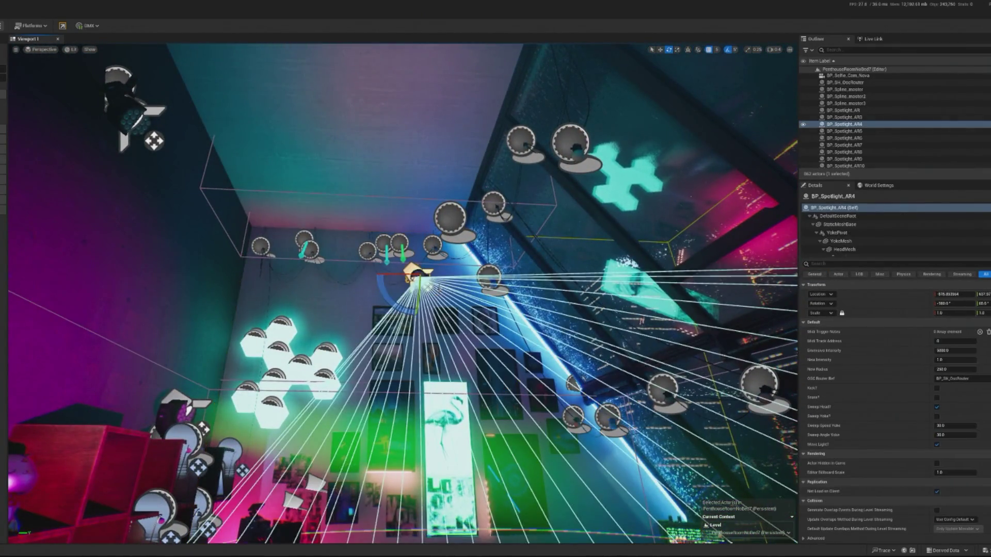
mouse_move(418, 274)
left_mouse_down()
mouse_move(310, 276)
mouse_move(339, 273)
left_mouse_up()
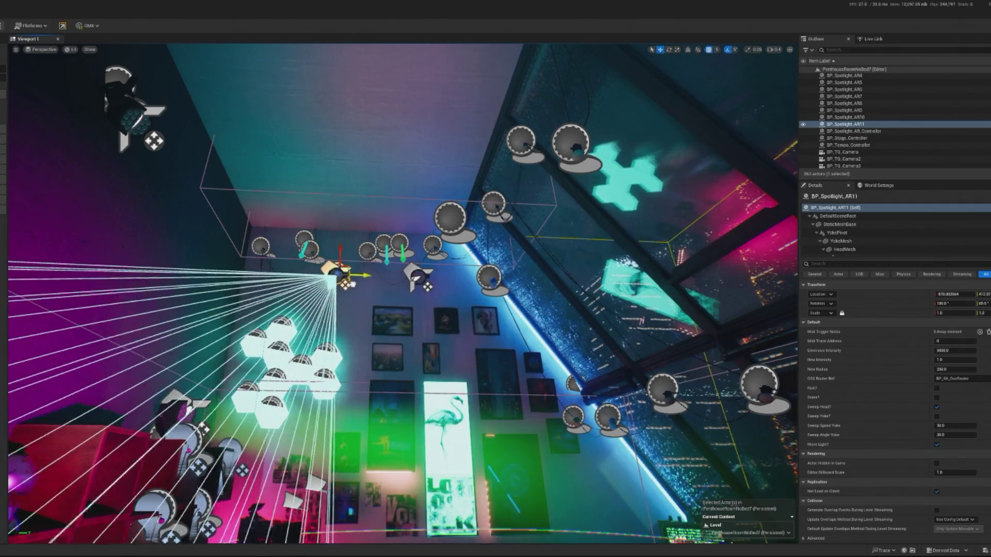
key("f")
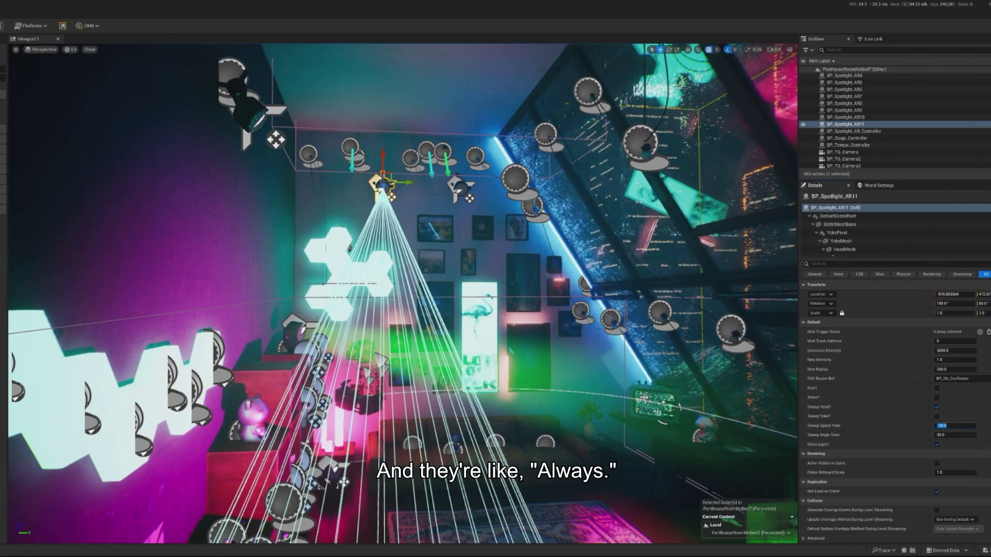
key("ctrl+s")
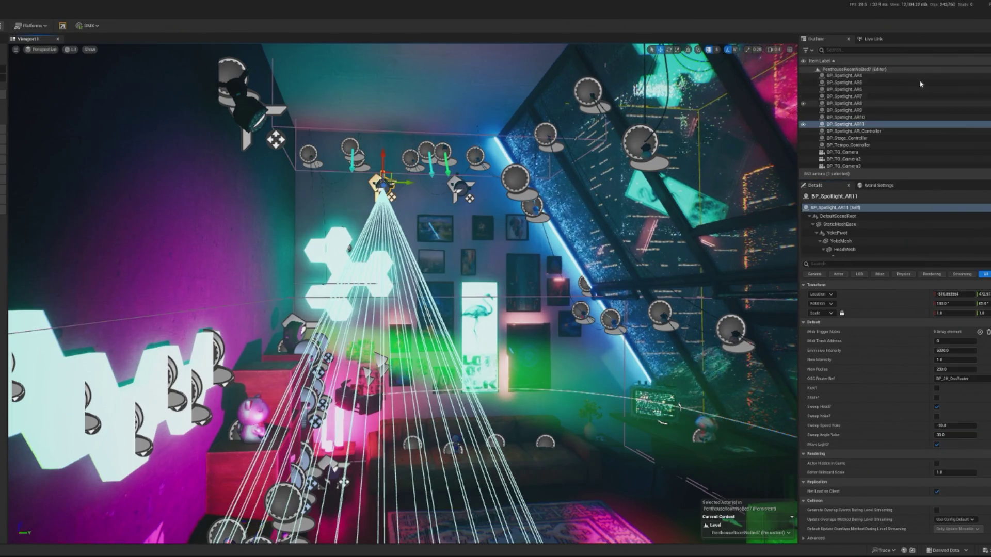
type("control")
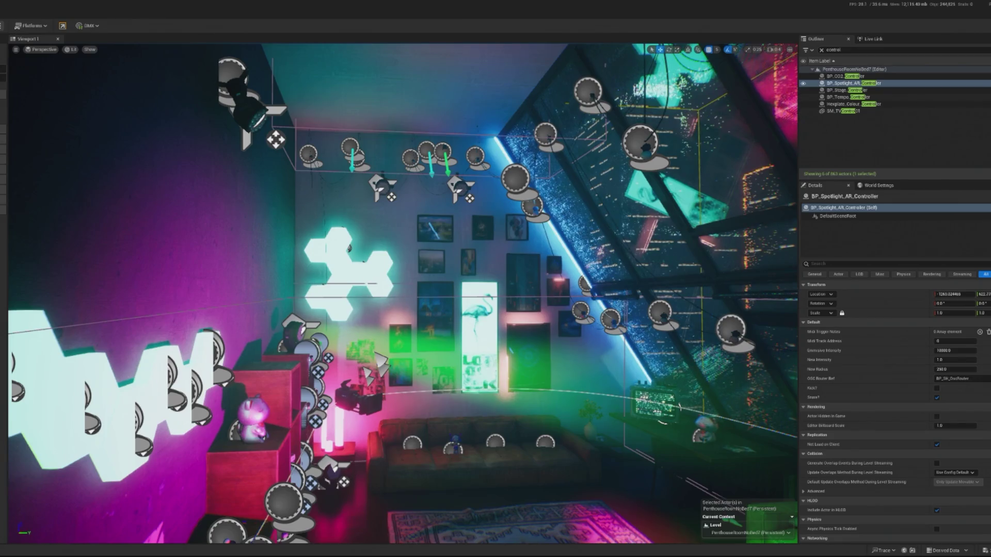
- Play the penthouse level, watch the spotlit DJ scene, then release the mouse with Shift+F1
key("alt+p")
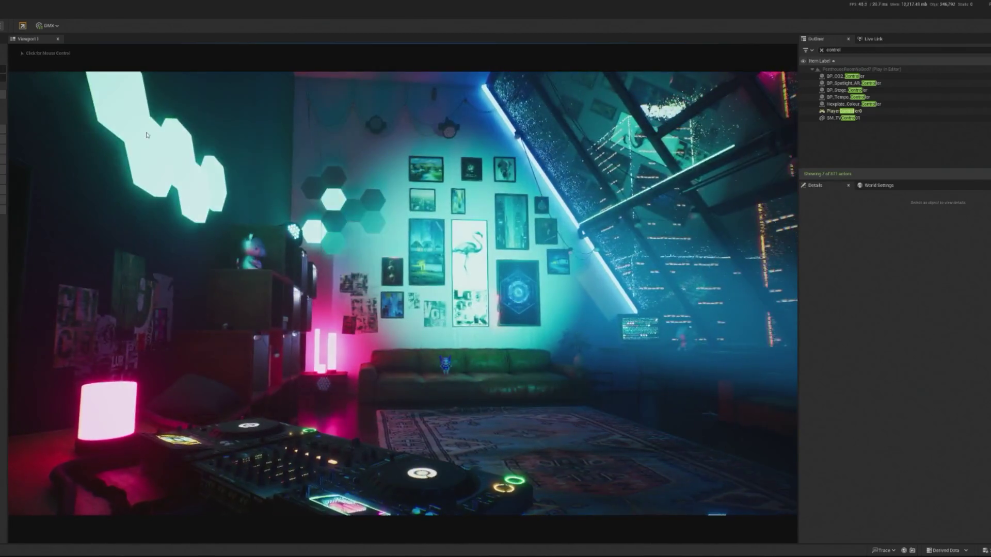
left_click(372, 135)
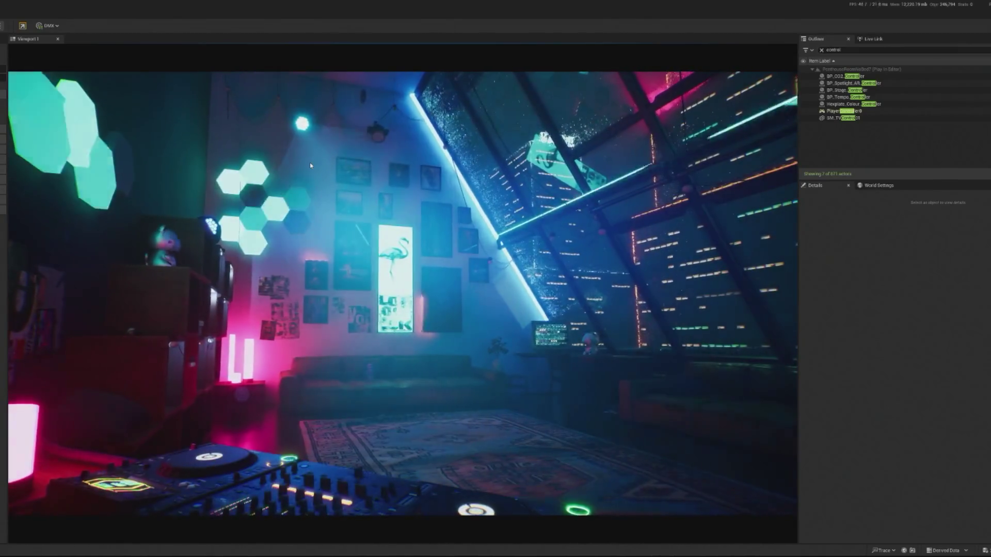
left_click(307, 164)
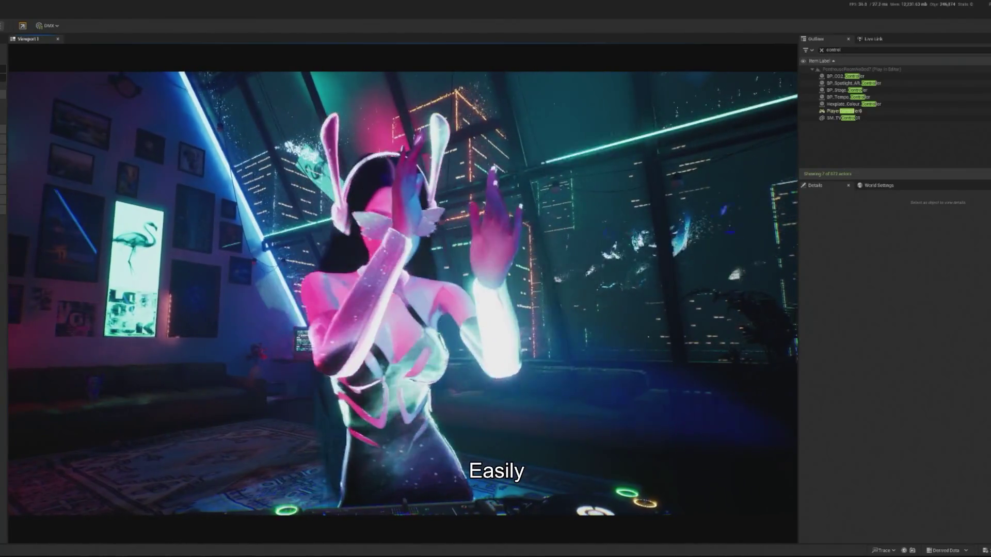
key("shift+F1")
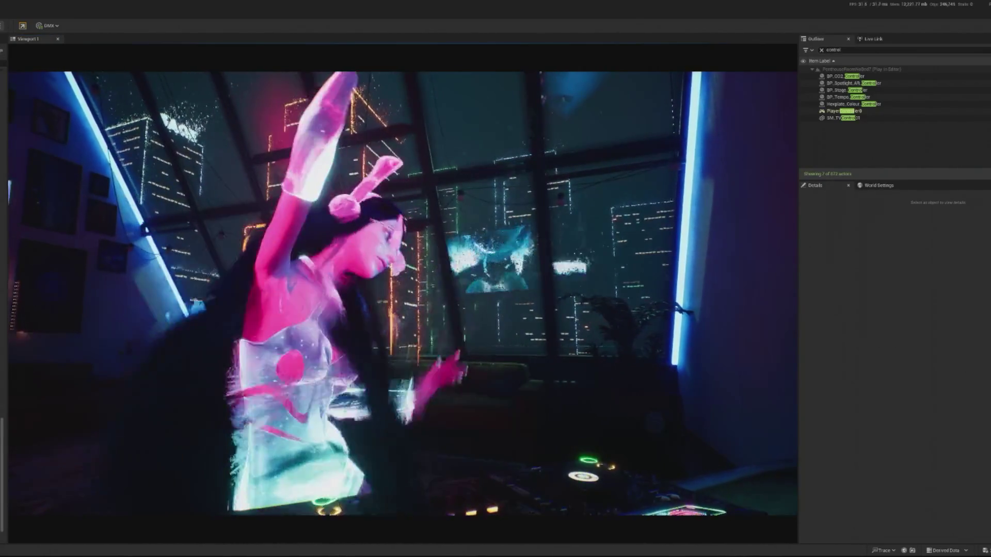
key("Escape")
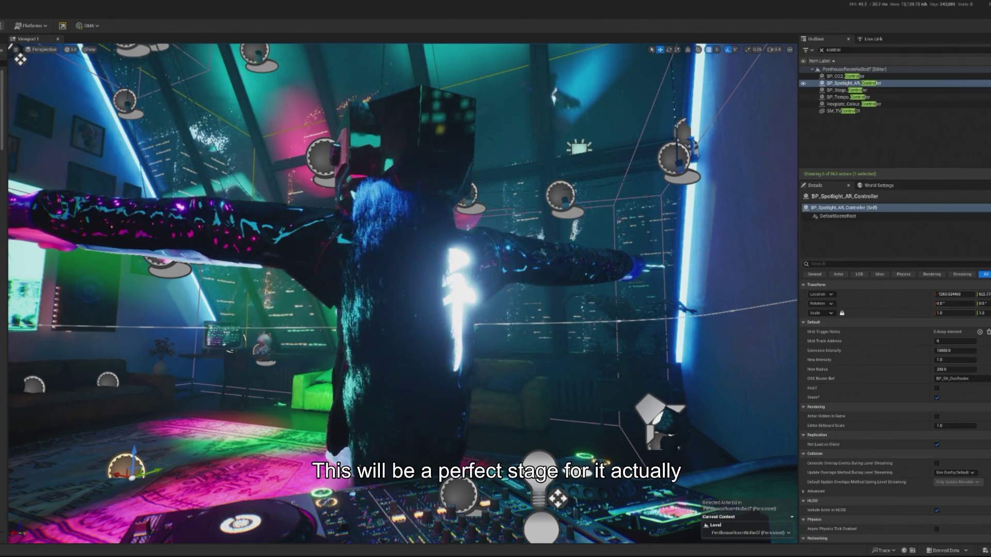
- Orbit the view from the dancer around the room to a low angle on the neon skyline
mouse_move(488, 408)
left_mouse_down()
mouse_move(444, 385)
mouse_move(410, 346)
mouse_move(480, 408)
left_mouse_up()
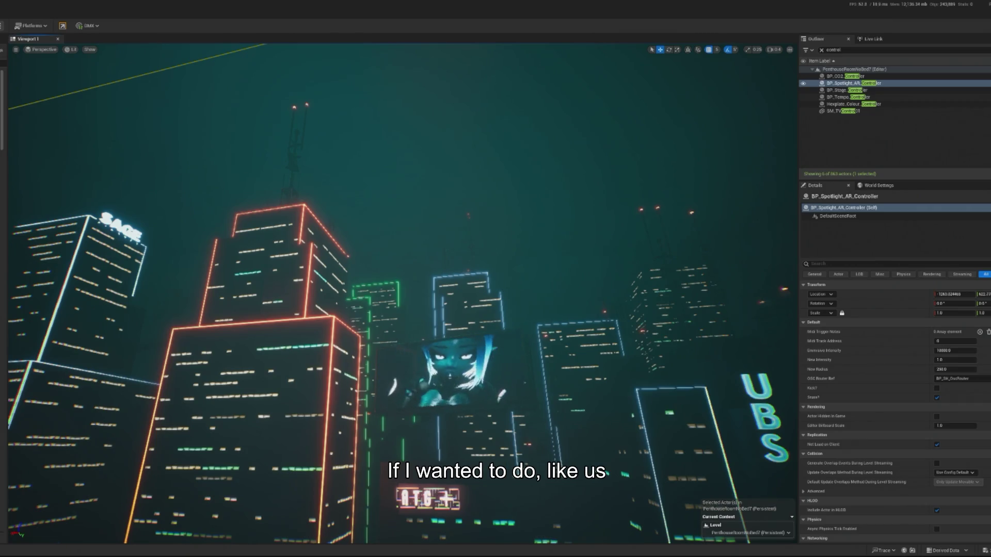
mouse_move(374, 300)
left_mouse_down()
mouse_move(519, 287)
mouse_move(442, 295)
mouse_move(73, 250)
left_mouse_up()
mouse_move(76, 212)
left_mouse_down()
mouse_move(129, 227)
mouse_move(77, 212)
left_mouse_up()
mouse_move(164, 195)
left_mouse_down()
mouse_move(611, 237)
mouse_move(137, 213)
mouse_move(373, 246)
mouse_move(454, 237)
mouse_move(403, 253)
left_mouse_up()
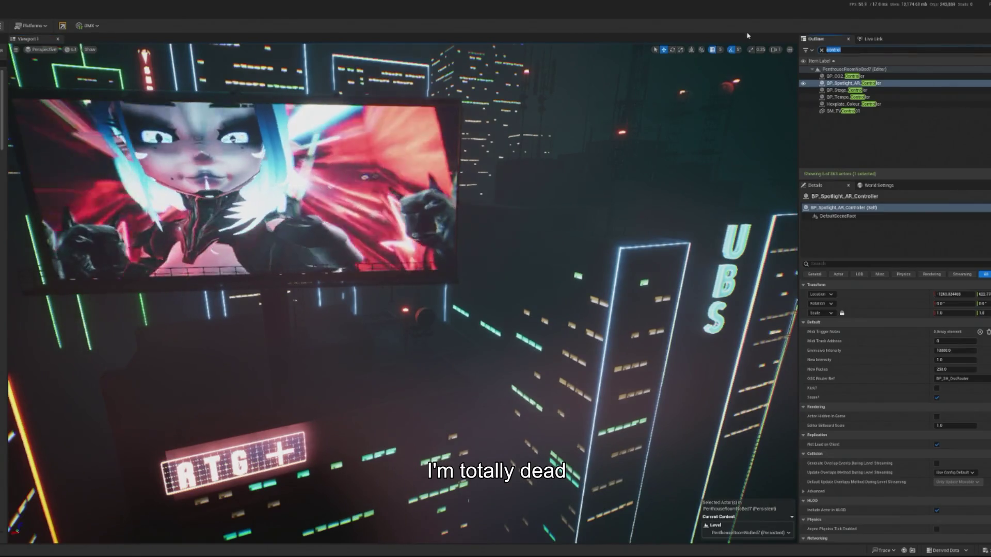
- Select BP_InteractiveCrowd via a 'crowd' search, add a tenth spawn area, and refresh the outlines
type("crowd")
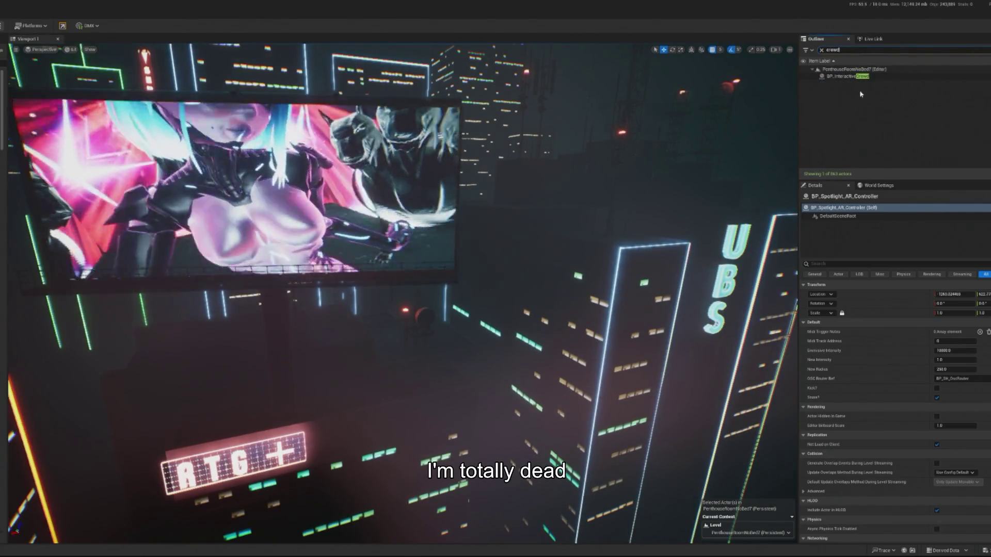
left_click(849, 76)
key("f")
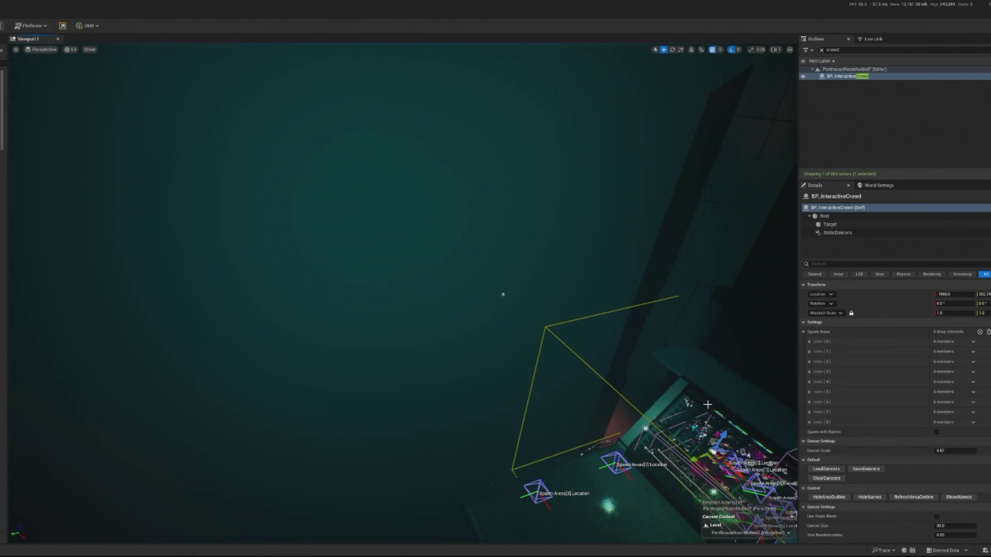
left_click(979, 332)
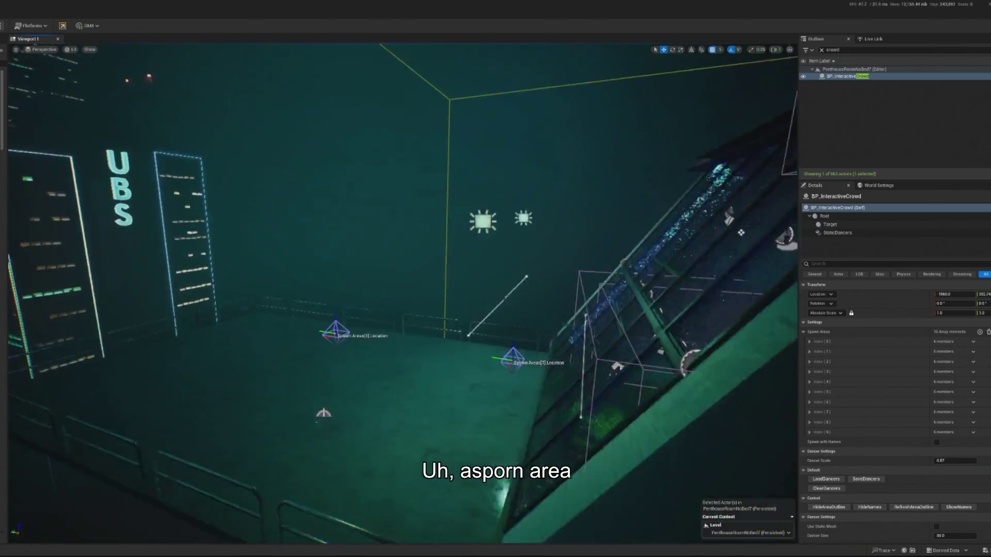
scroll(817, 381, "down", 1)
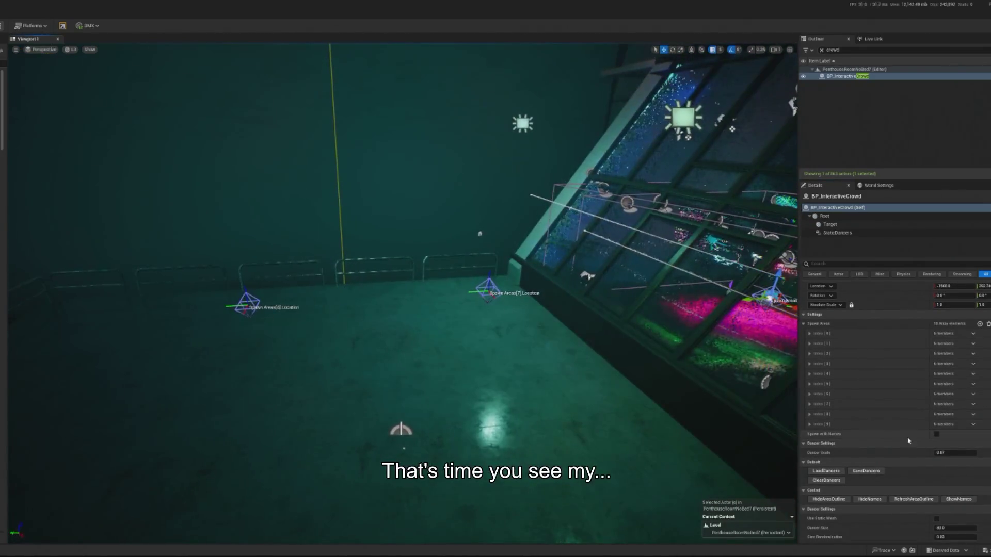
scroll(908, 477, "down", 2)
left_click(914, 466)
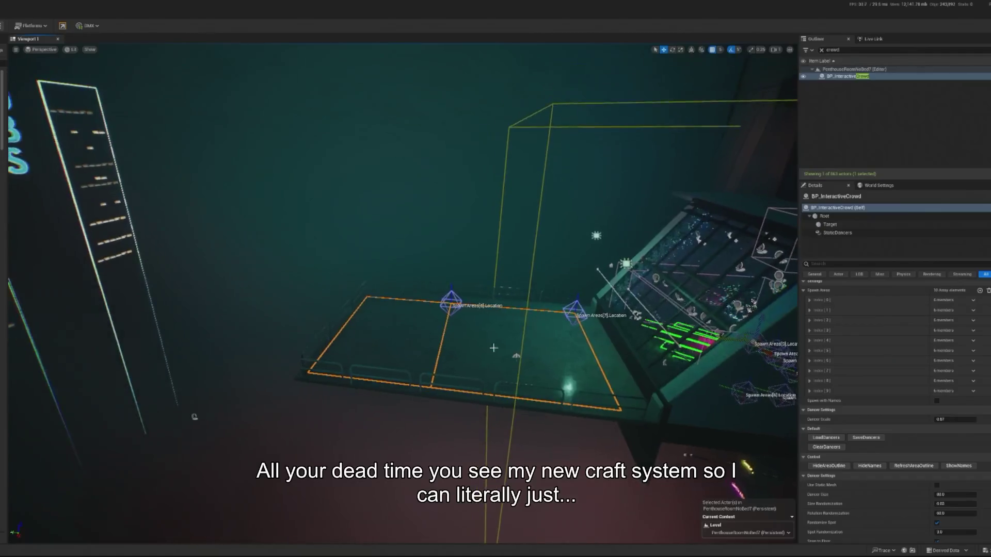
- Expand Index [9]'s transform and move the new spawn area beside the RTG+ sign
left_click(809, 392)
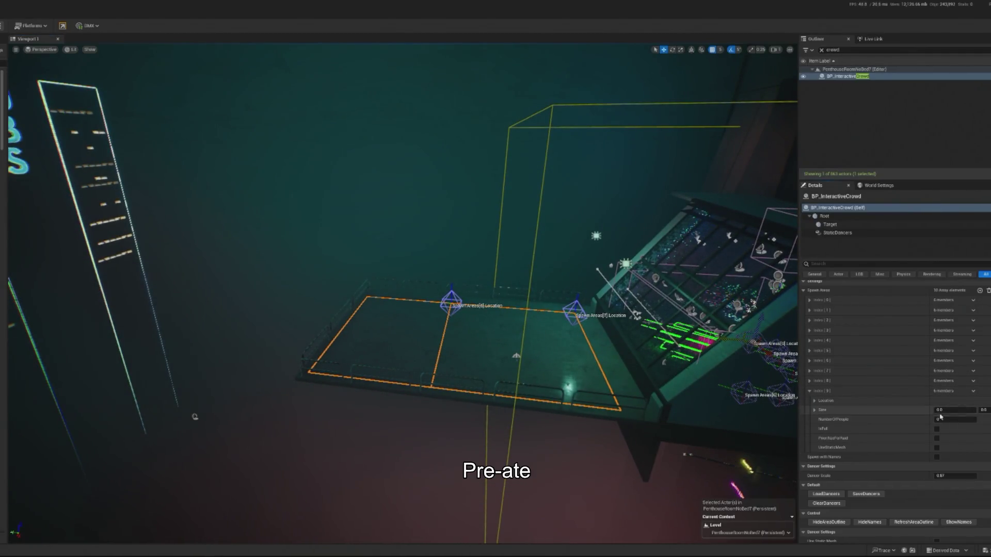
left_click(813, 400)
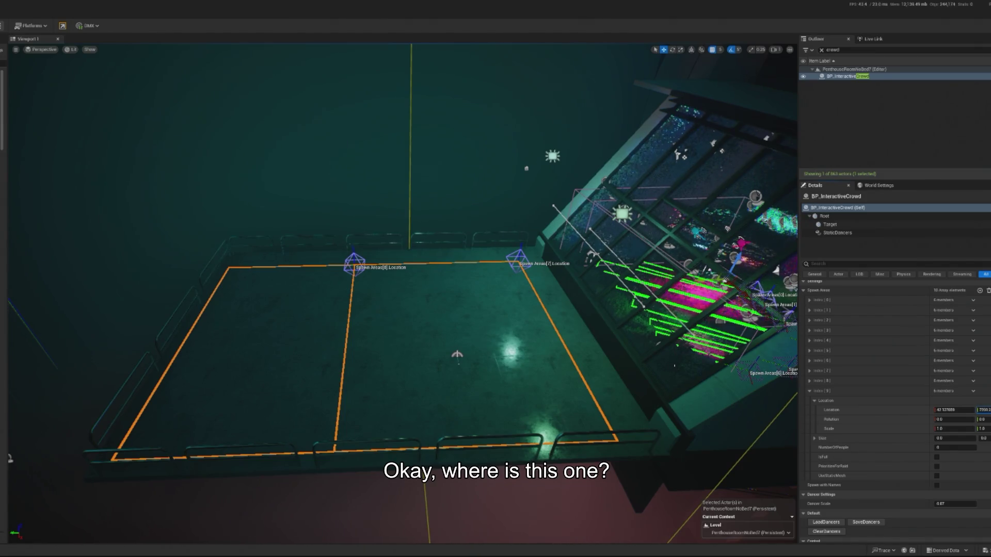
mouse_move(402, 289)
left_mouse_down()
mouse_move(382, 330)
mouse_move(403, 351)
left_mouse_up()
left_click_drag(227, 250, 681, 192)
key("f")
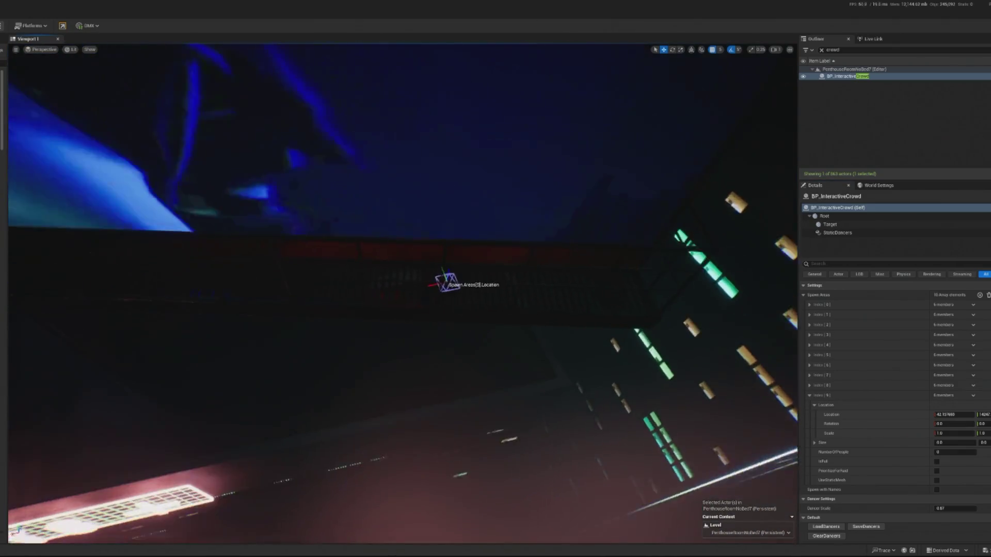
- Rotate the spawn area about 20 degrees, then frame the view back into the penthouse
key("e")
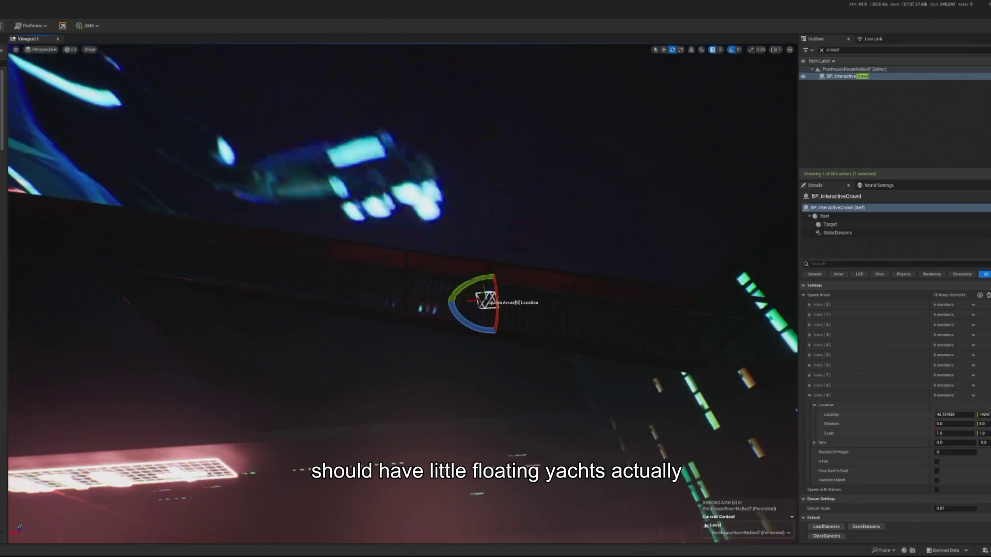
mouse_move(443, 325)
left_mouse_down()
mouse_move(454, 322)
mouse_move(444, 302)
mouse_move(677, 310)
left_mouse_up()
key("w")
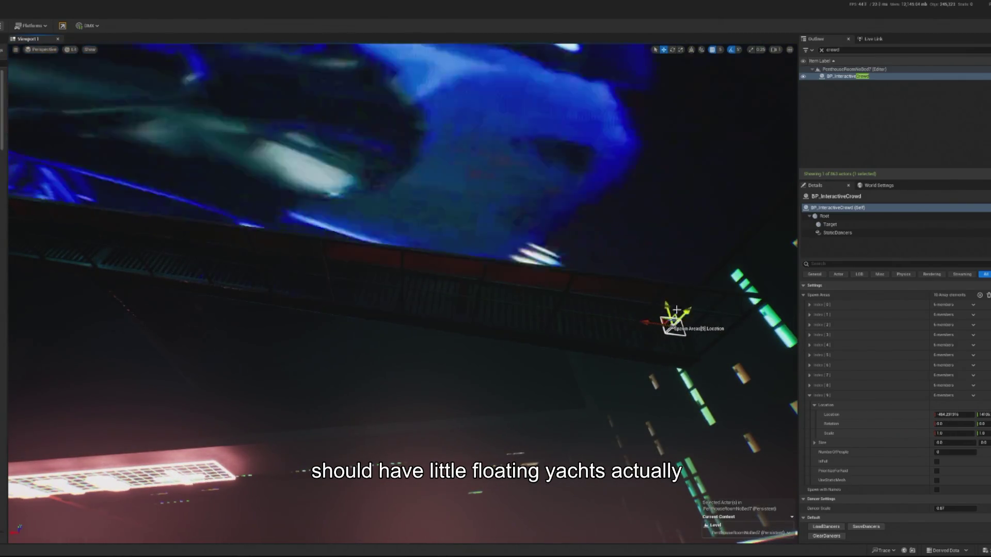
key("f")
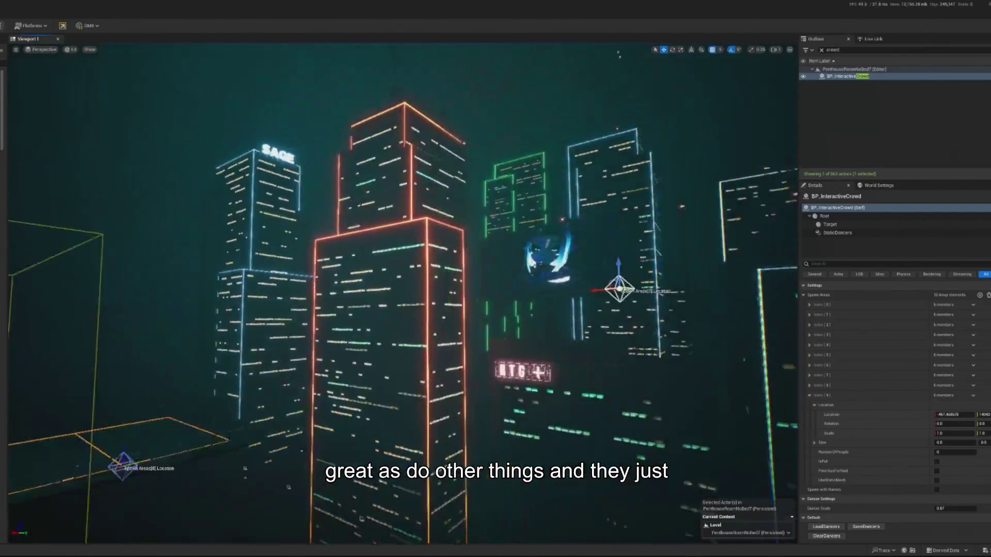
key("f")
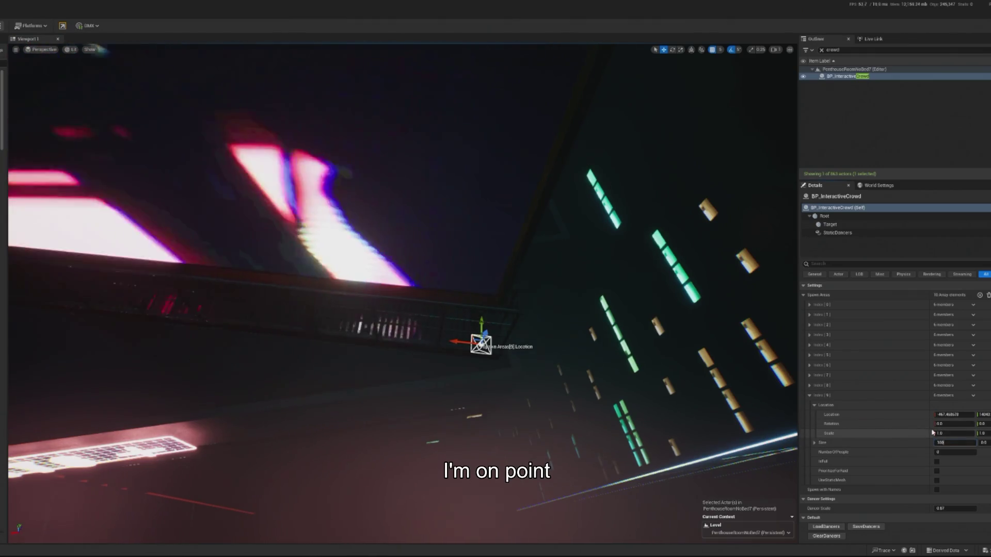
- Resize spawn area Index [9] to 500 by 100, redraw its outline, and play the level
scroll(892, 511, "down", 2)
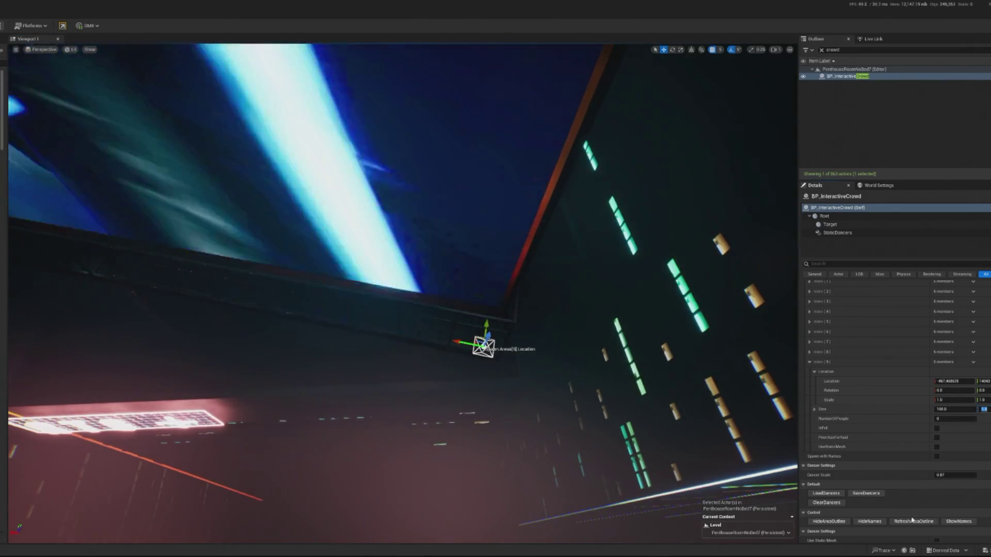
left_click_drag(652, 400, 568, 384)
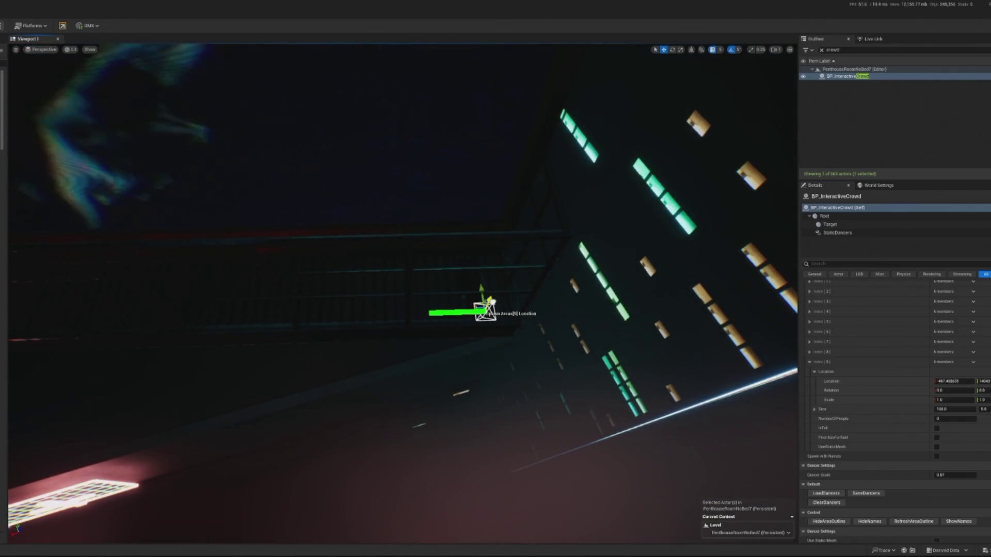
mouse_move(464, 361)
left_mouse_down()
mouse_move(434, 268)
mouse_move(408, 289)
mouse_move(392, 392)
mouse_move(346, 356)
left_mouse_up()
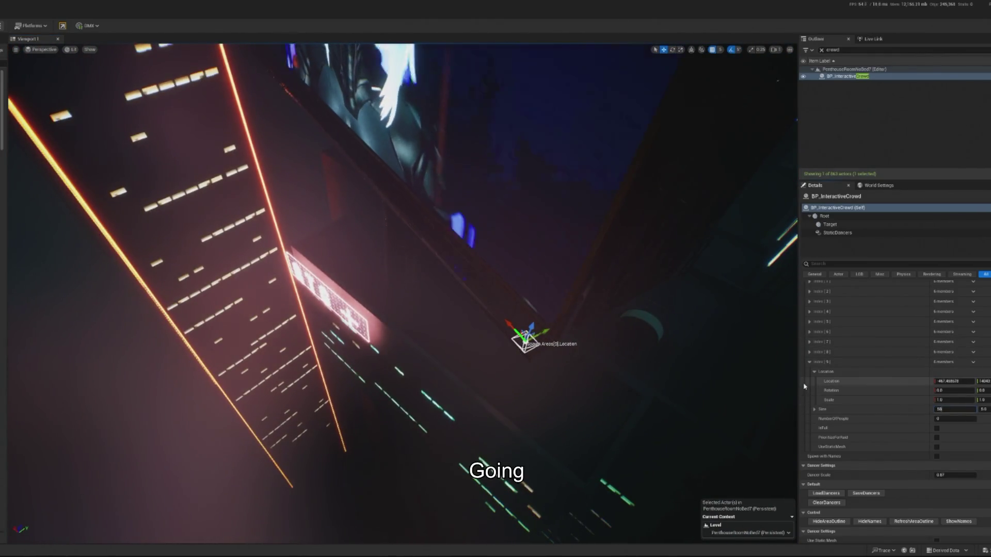
left_click(912, 521)
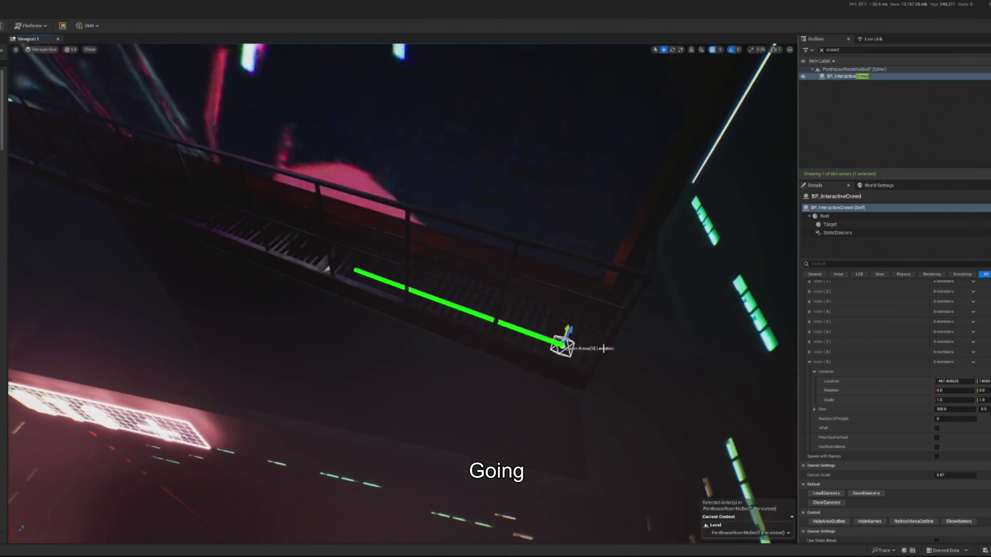
mouse_move(758, 411)
left_mouse_down()
mouse_move(779, 398)
mouse_move(150, 309)
mouse_move(239, 398)
mouse_move(258, 249)
mouse_move(626, 354)
mouse_move(912, 341)
left_mouse_up()
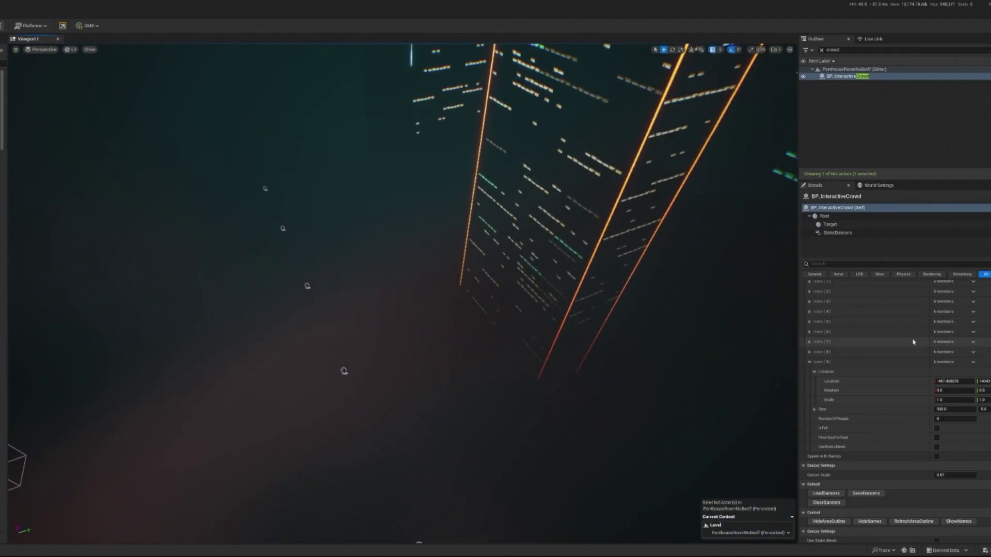
left_click(809, 352)
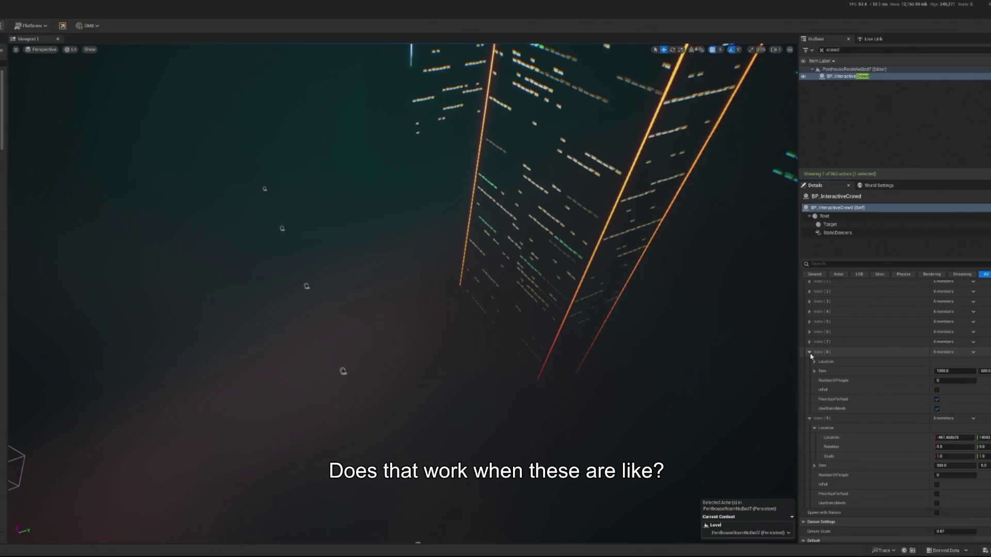
left_click(809, 353)
key("f")
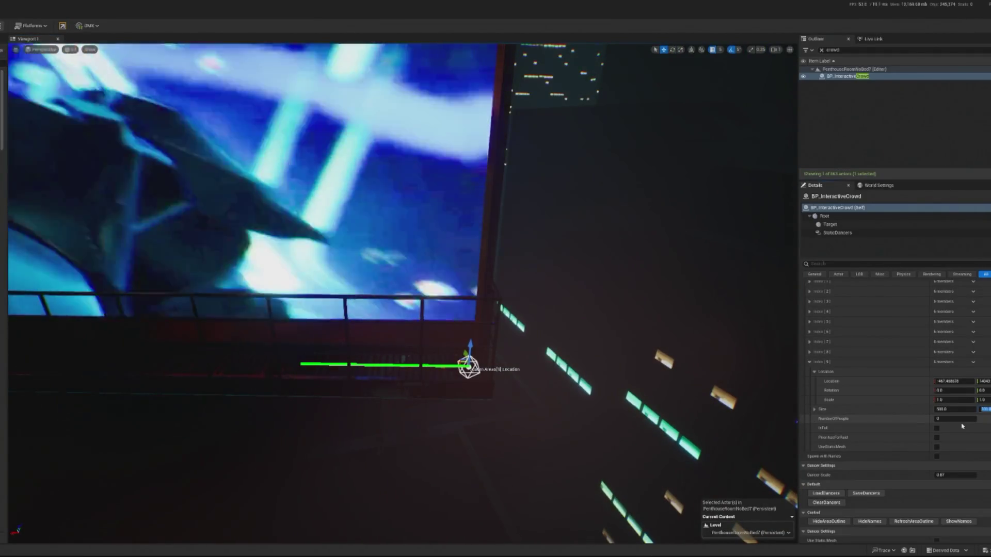
key("Return")
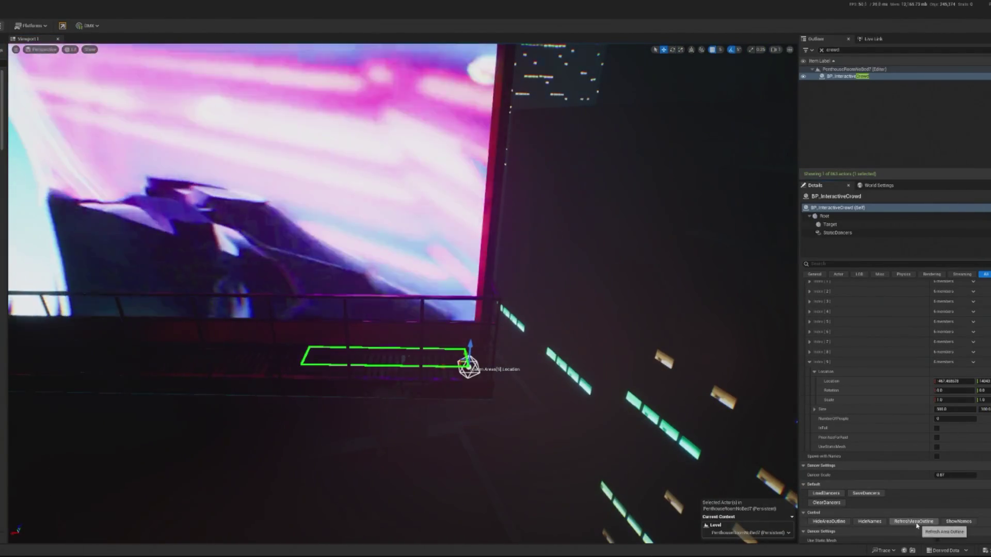
key("f")
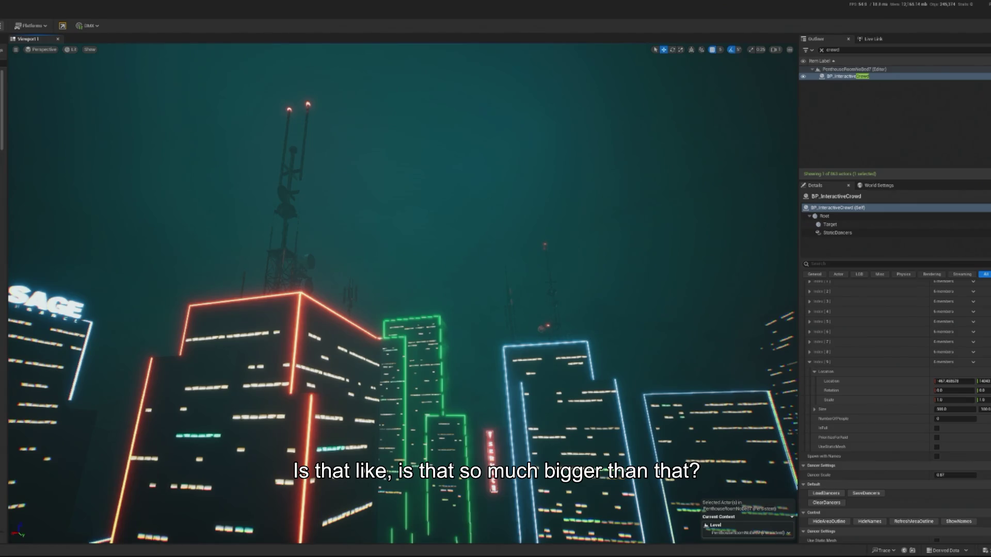
key("alt+p")
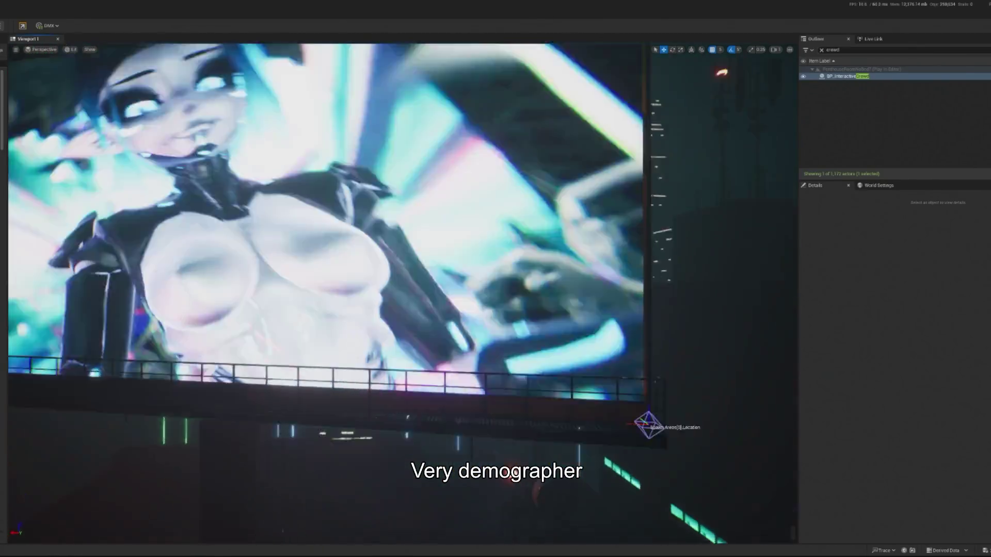
- Possess the player with F8, inspect one dancer, then select the crowd actor
key("F8")
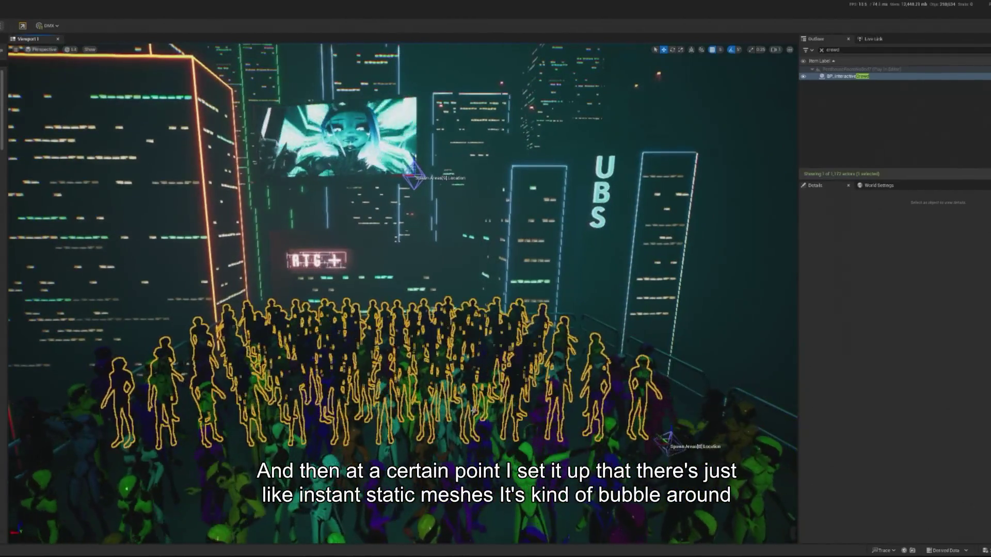
left_click(477, 439)
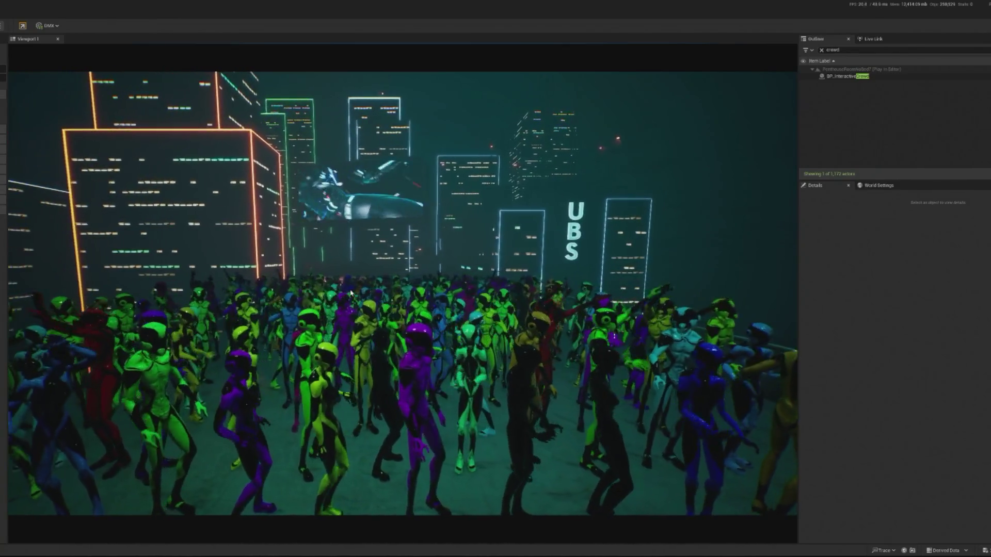
left_click(862, 77)
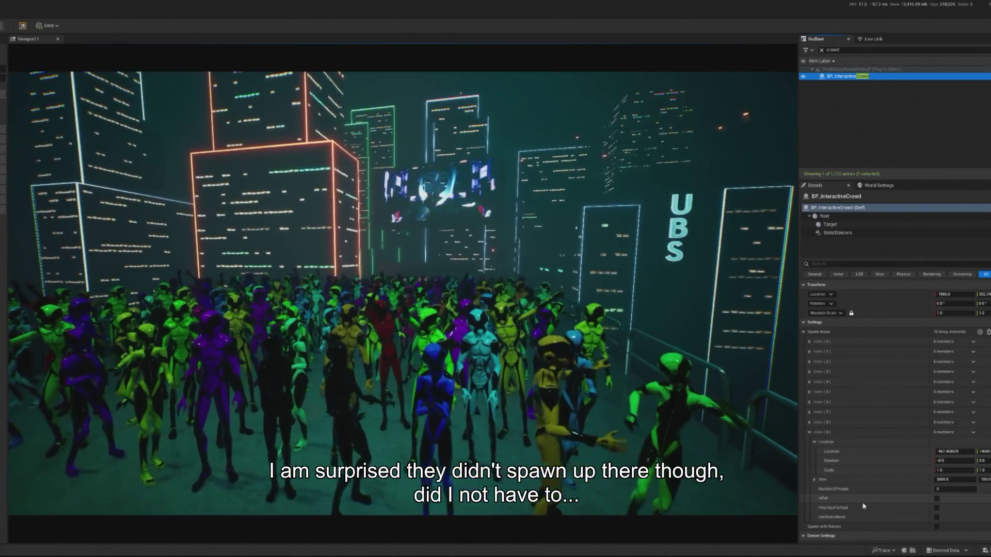
- Set Index [9] NumberOfPeople to 10, expand Index [6]–[8] to compare, and stop playing
left_click(931, 489)
type("10")
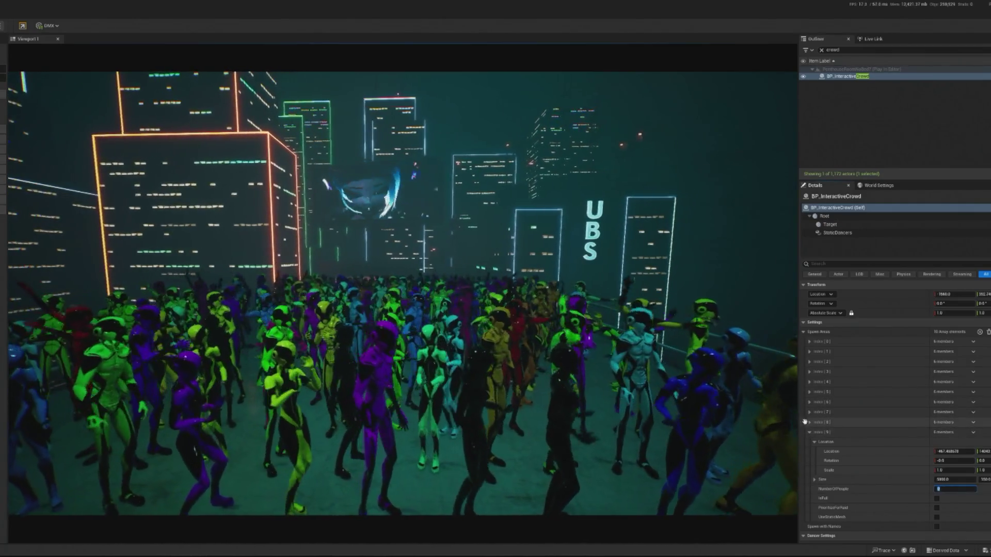
left_click(809, 422)
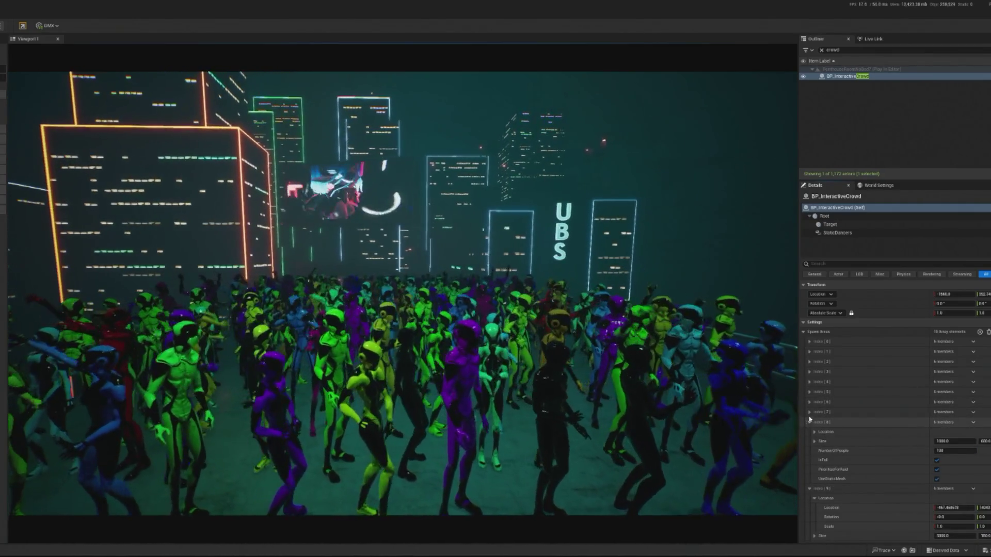
left_click(809, 412)
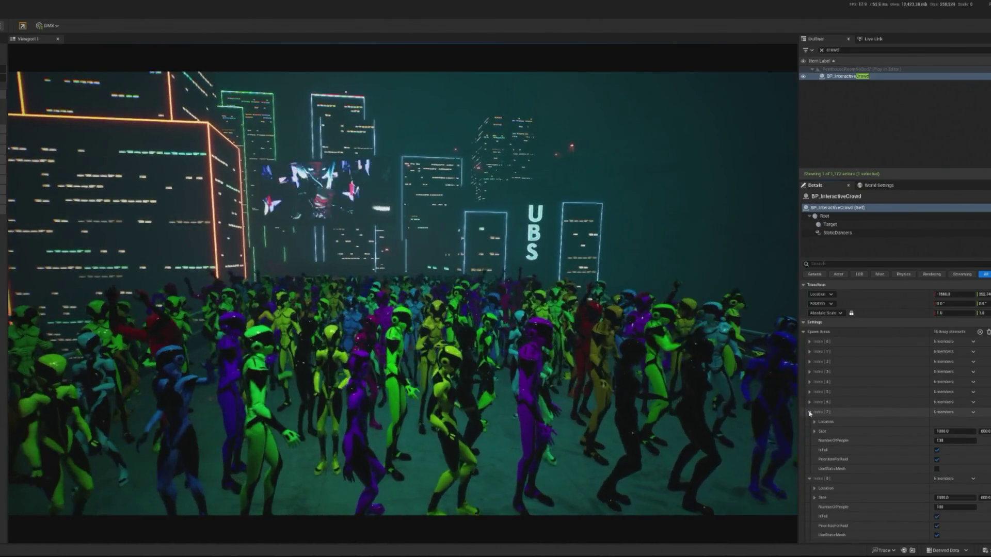
left_click(809, 402)
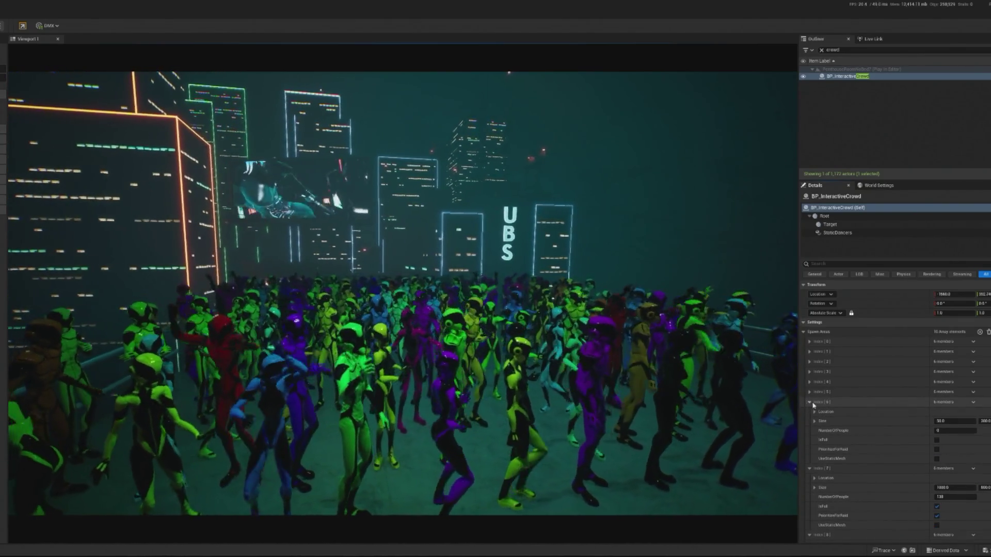
scroll(892, 413, "down", 4)
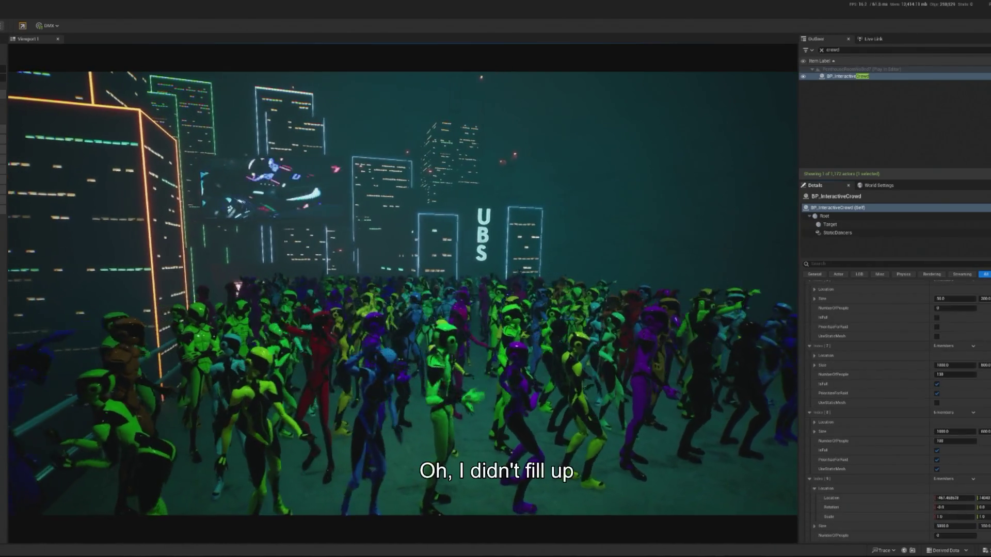
key("Escape")
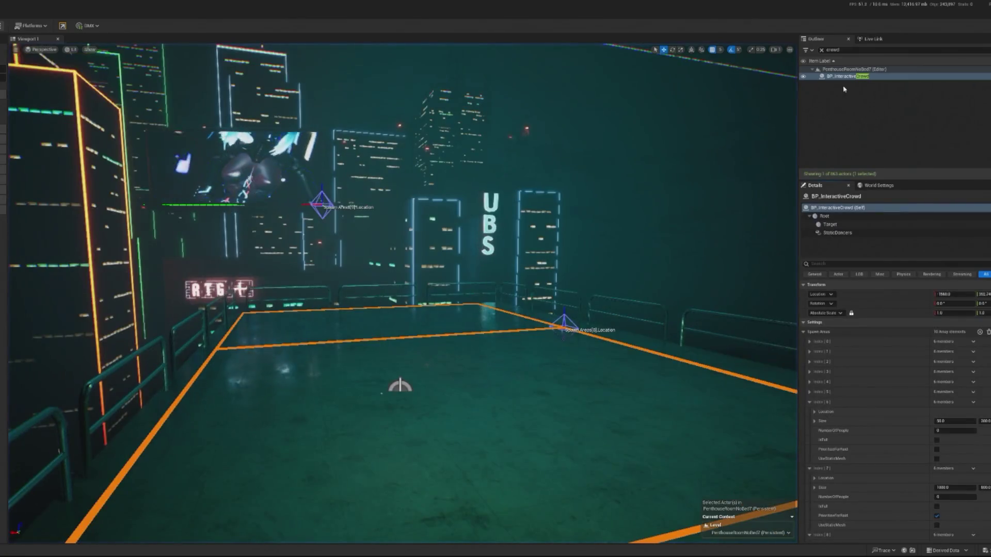
- Scroll through BP_InteractiveCrowd's Details, then launch the penthouse level with Alt+P
scroll(892, 413, "down", 4)
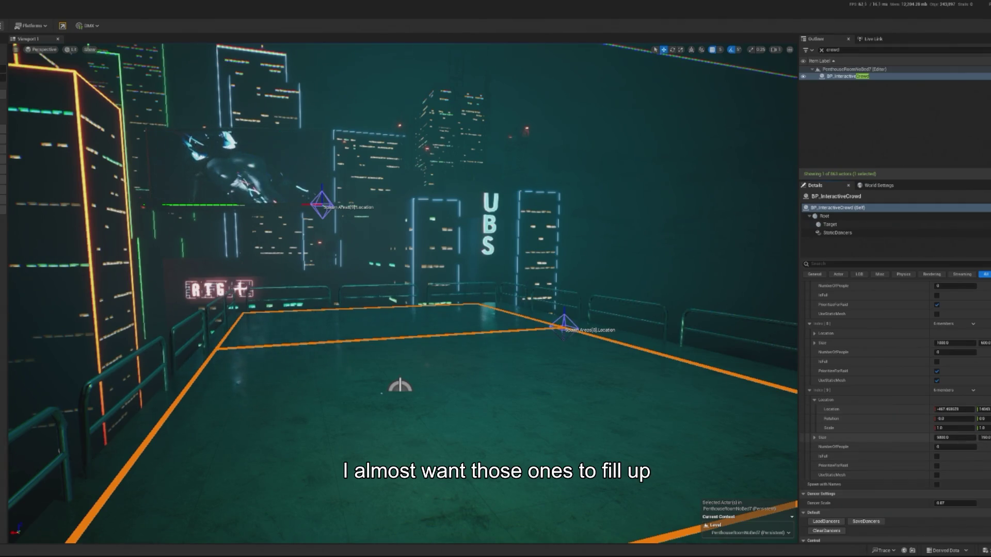
scroll(980, 453, "down", 5)
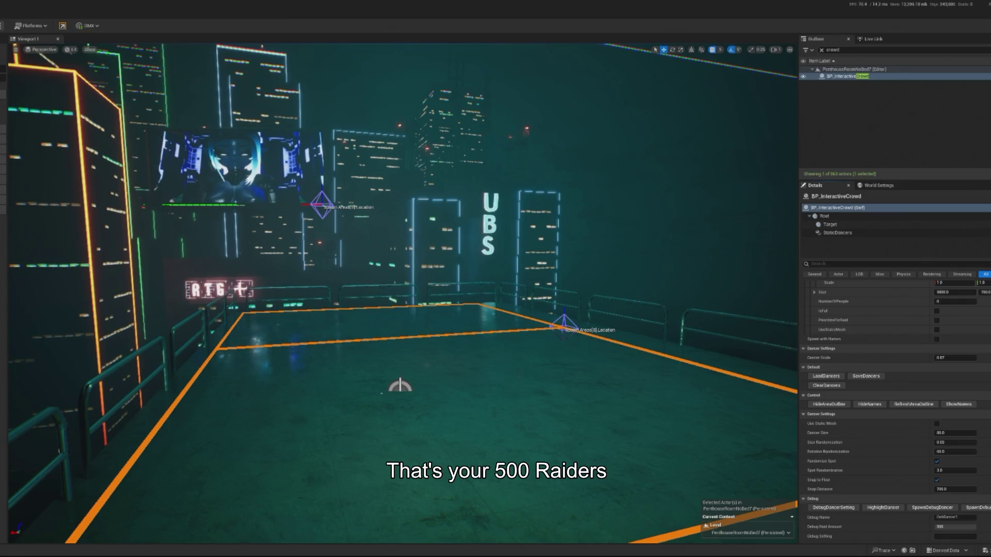
key("alt+p")
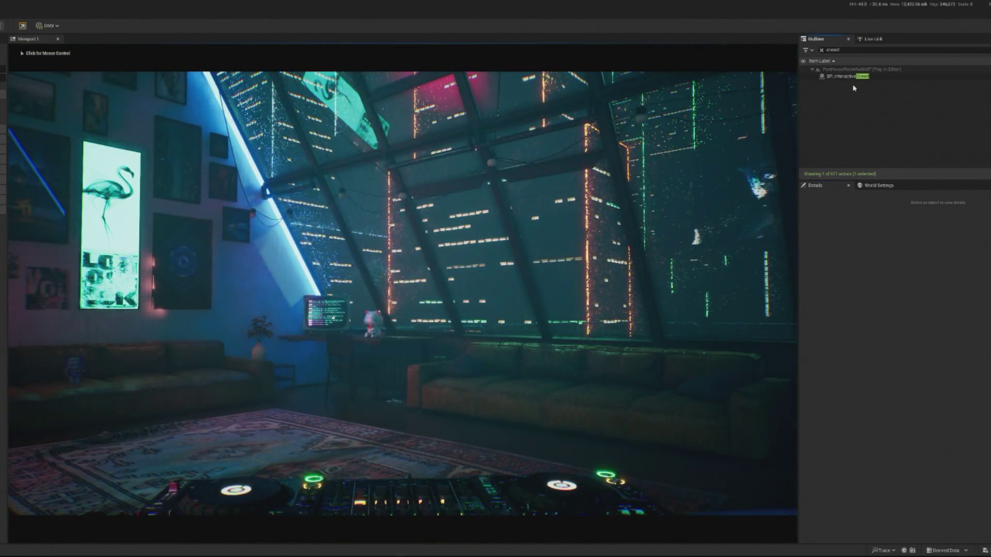
- Spawn extra dancers with BP_InteractiveCrowd's SpawnDebugDancer button, then end the play session
left_click(849, 77)
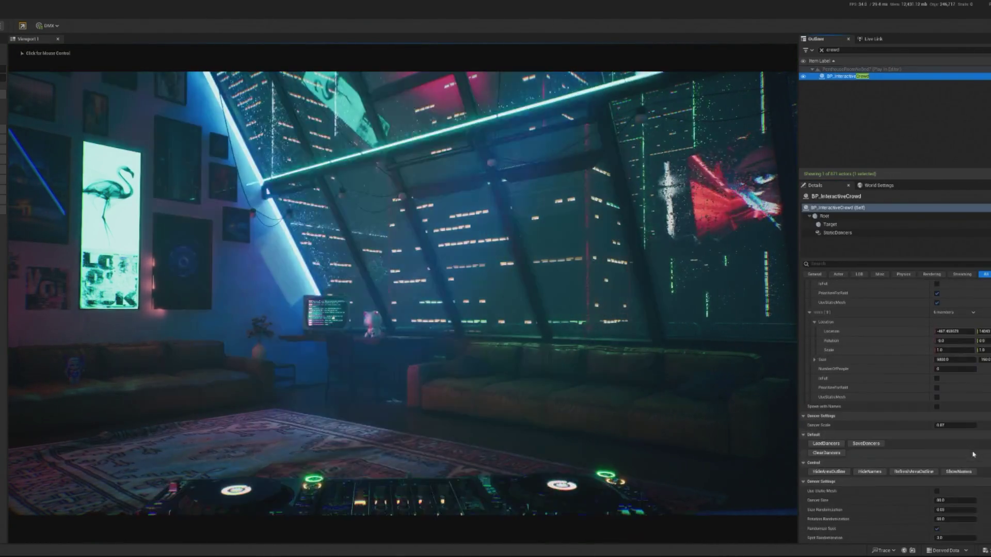
scroll(949, 480, "down", 3)
left_click(939, 498)
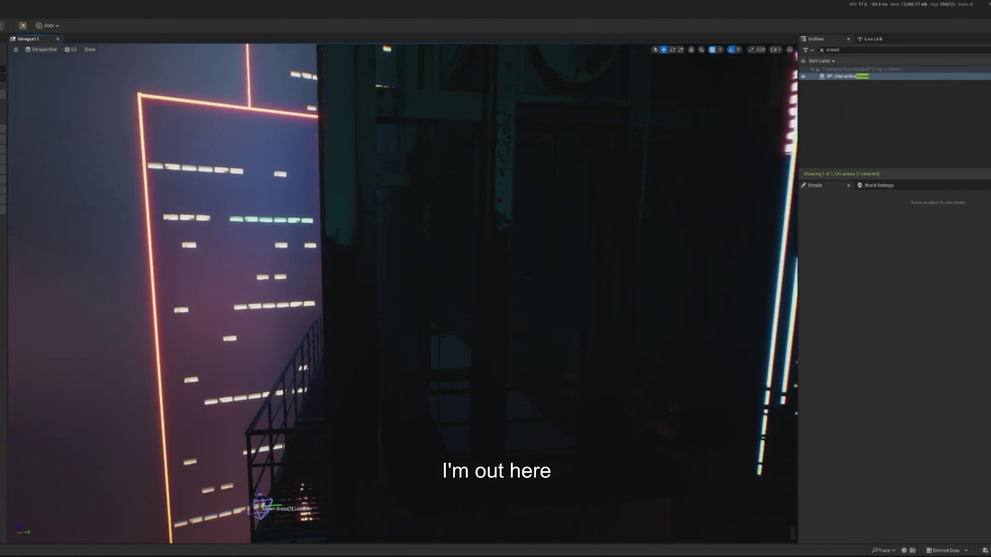
key("Escape")
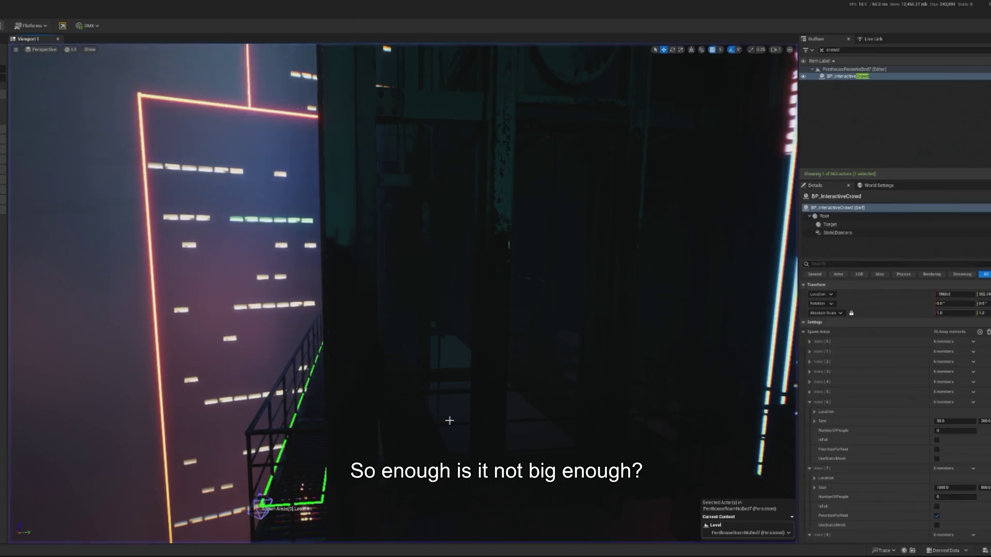
- Frame Billboard1 and enlarge its scale
key("f")
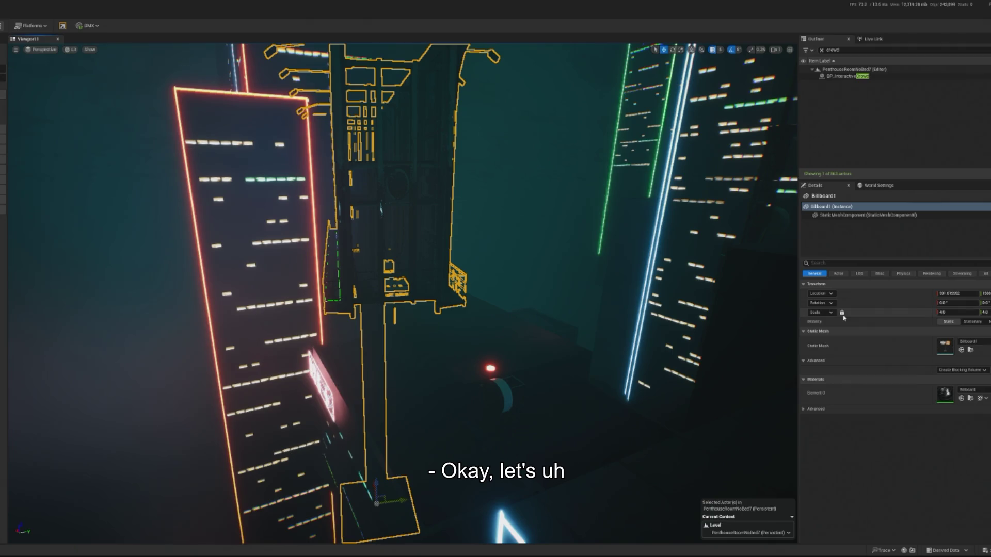
left_click_drag(579, 274, 511, 256)
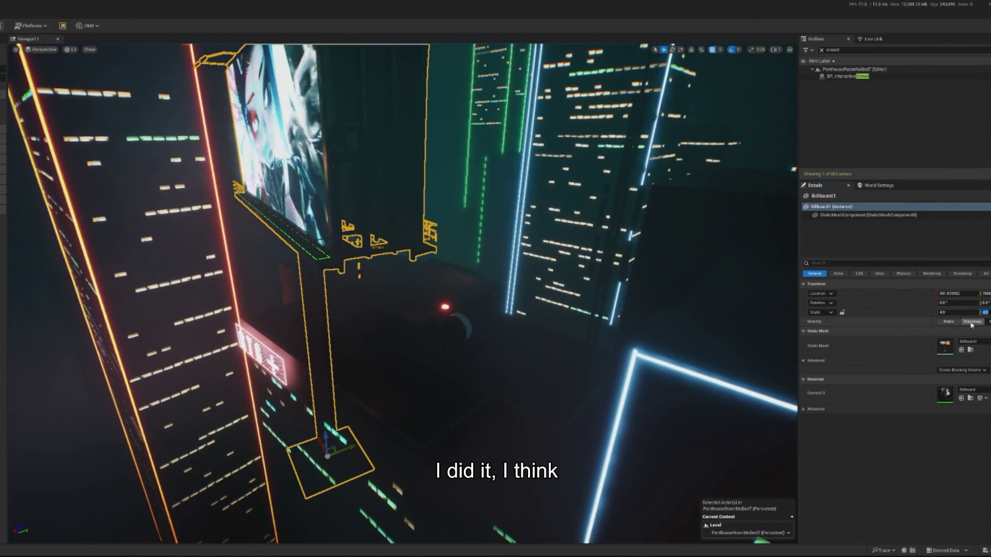
key("Return")
- Nudge the BURGER billboard Plane4 slightly along one axis, then select BP_InteractiveCrowd
mouse_move(723, 345)
left_mouse_down()
mouse_move(619, 371)
mouse_move(593, 362)
left_mouse_up()
left_click_drag(294, 223, 310, 343)
left_click(310, 343)
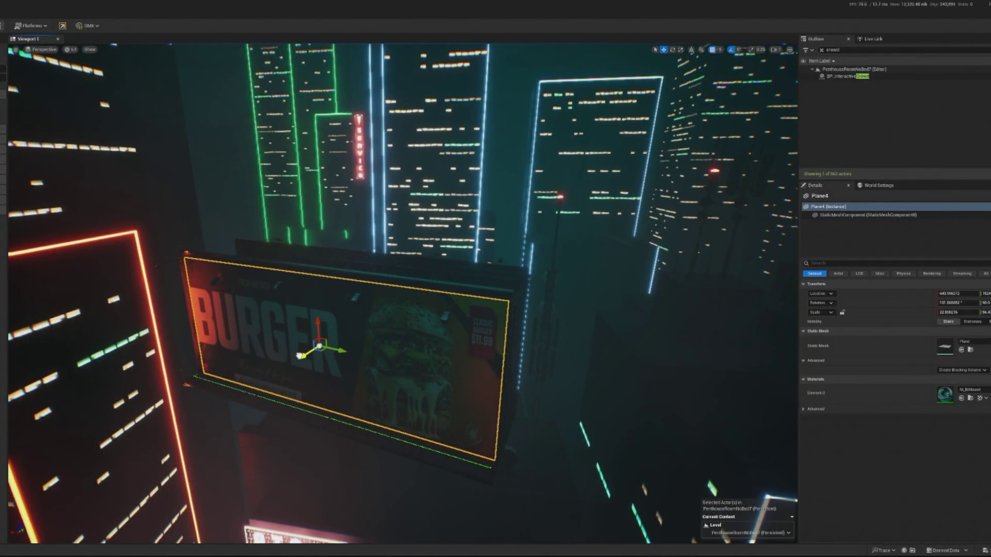
mouse_move(298, 356)
left_mouse_down()
mouse_move(279, 309)
mouse_move(217, 247)
left_mouse_up()
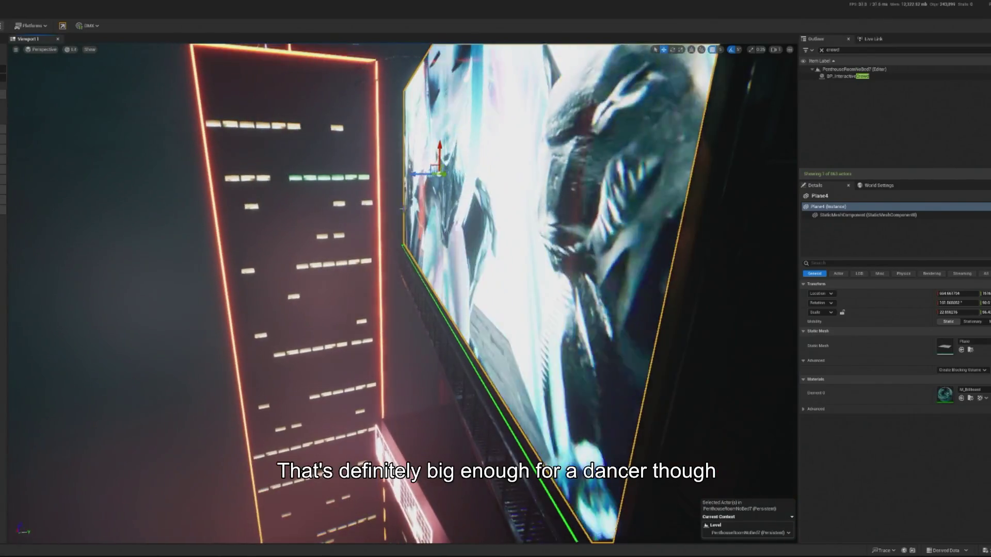
left_click_drag(415, 175, 417, 175)
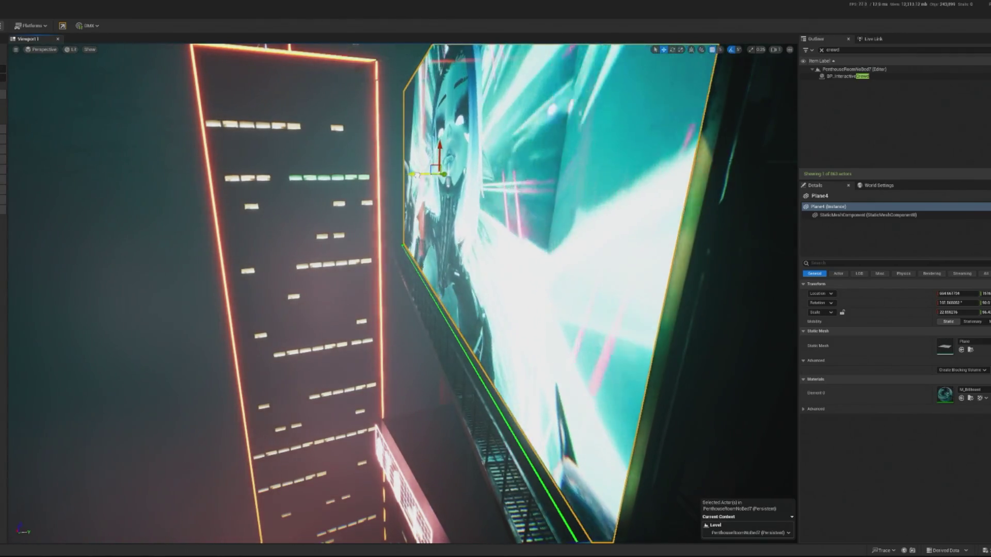
left_click(841, 76)
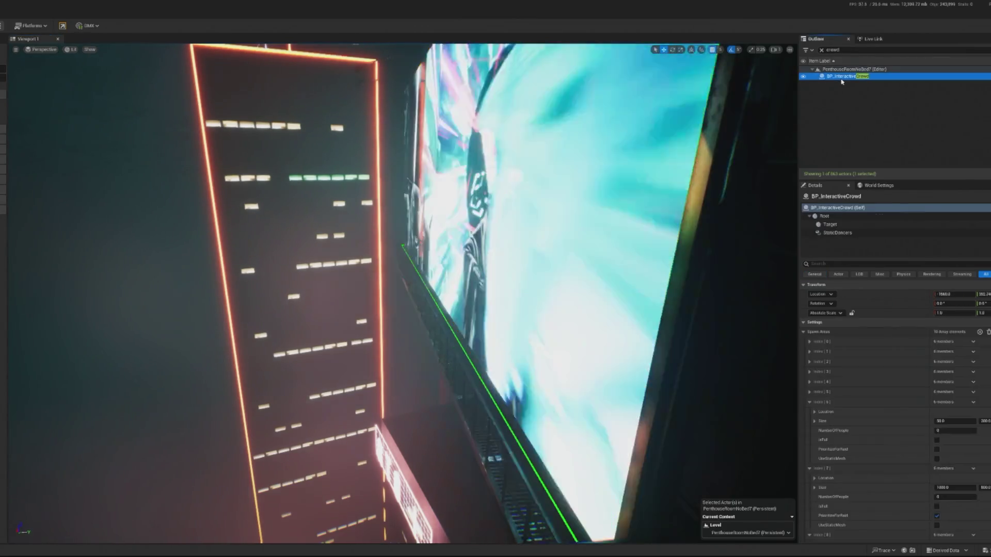
- Expand BP_InteractiveCrowd's Spawn Areas settings and briefly test-play the level
scroll(923, 459, "down", 2)
scroll(830, 422, "up", 2)
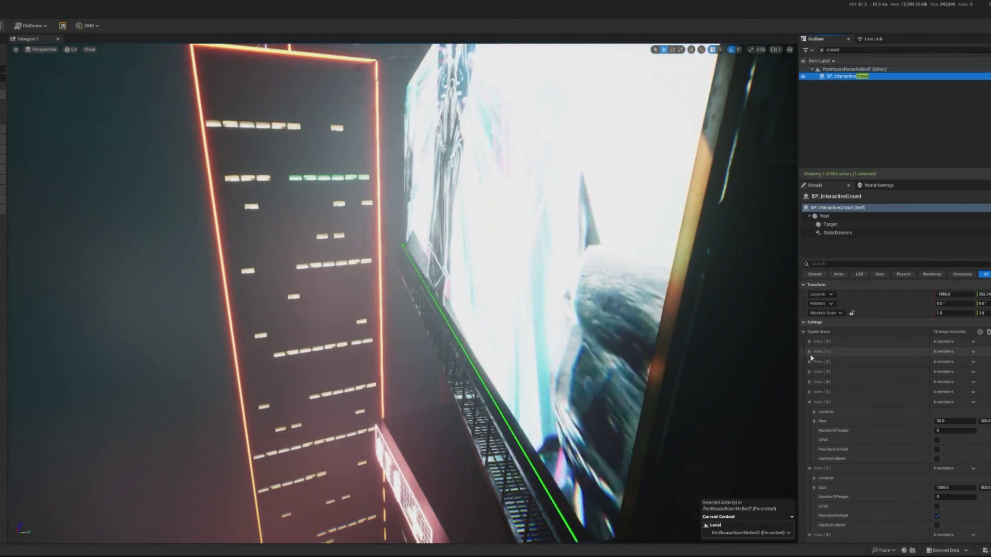
left_click(809, 342)
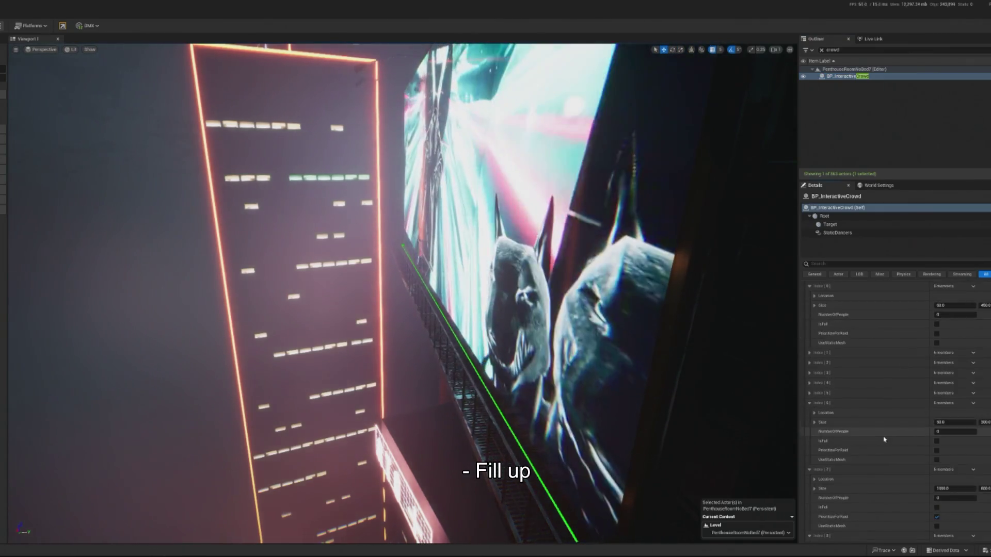
scroll(906, 417, "down", 5)
scroll(908, 474, "down", 3)
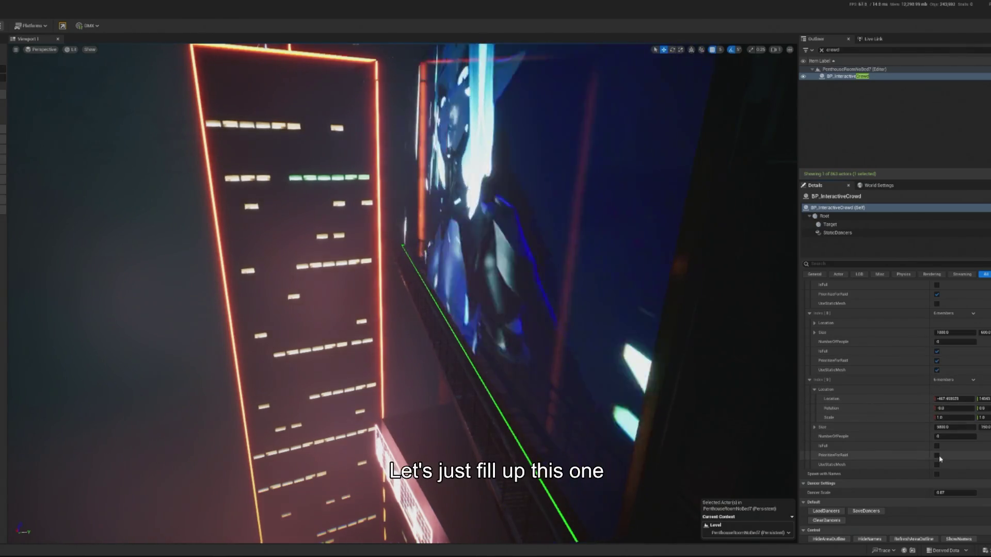
scroll(941, 461, "down", 1)
left_click(1, 27)
left_click(31, 97)
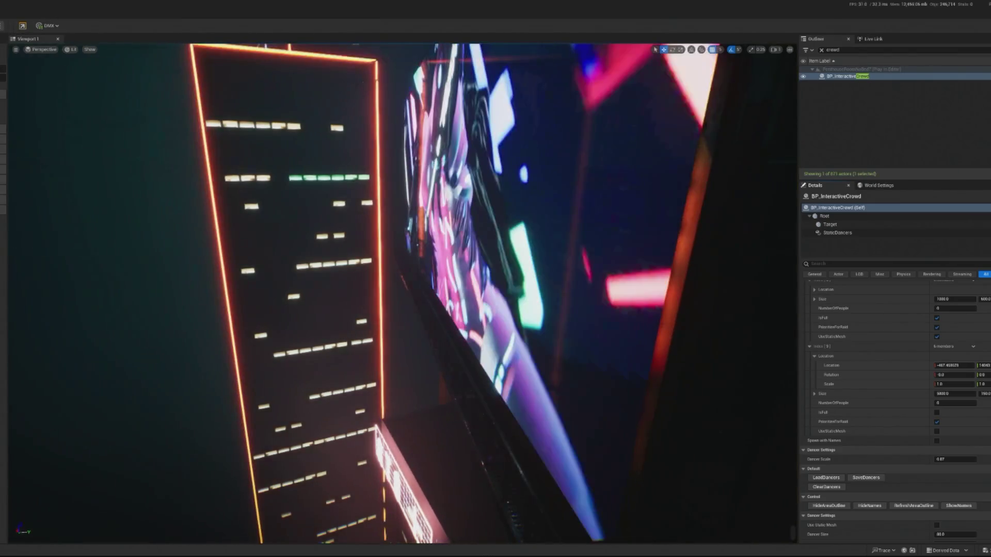
key("Escape")
- Reselect BP_InteractiveCrowd and pick Spawn Areas[9] on the walkway beneath the billboard
left_click(853, 76)
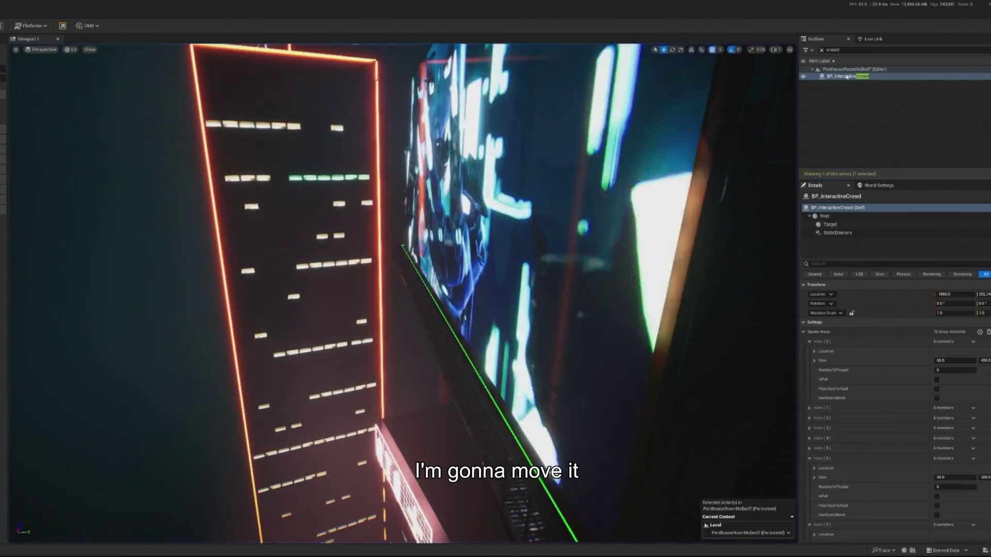
scroll(884, 420, "down", 1)
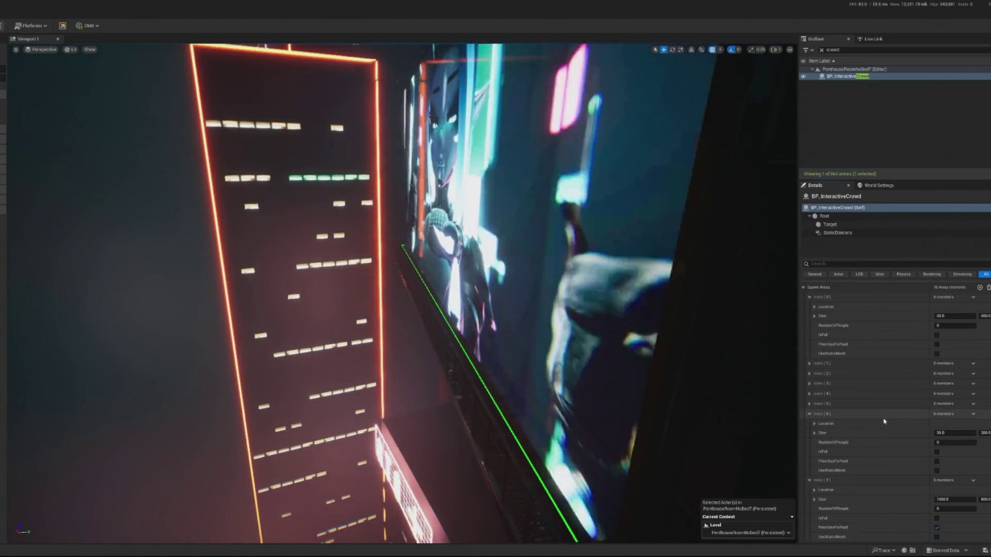
scroll(884, 420, "down", 4)
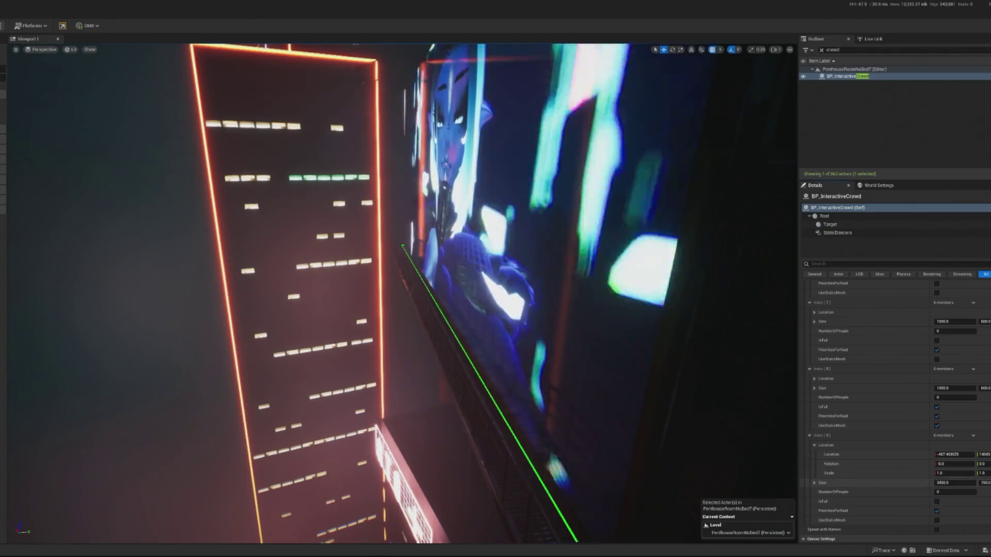
mouse_move(361, 438)
left_mouse_down()
mouse_move(392, 476)
mouse_move(417, 472)
mouse_move(374, 481)
left_mouse_up()
scroll(898, 509, "down", 2)
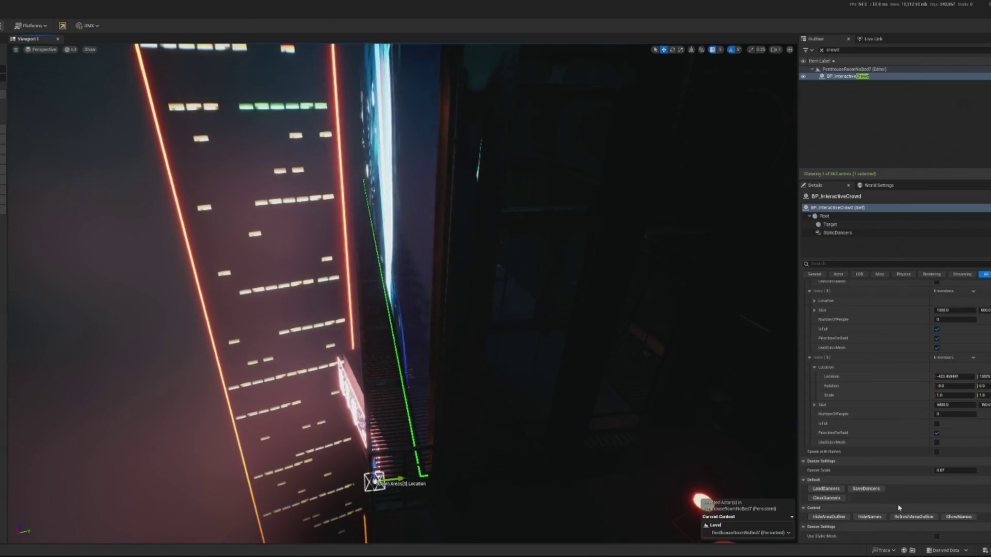
left_click(913, 517)
mouse_move(412, 418)
left_mouse_down()
mouse_move(408, 402)
mouse_move(412, 418)
mouse_move(371, 402)
mouse_move(379, 413)
left_mouse_up()
mouse_move(539, 402)
left_mouse_down()
mouse_move(526, 397)
mouse_move(539, 402)
left_mouse_up()
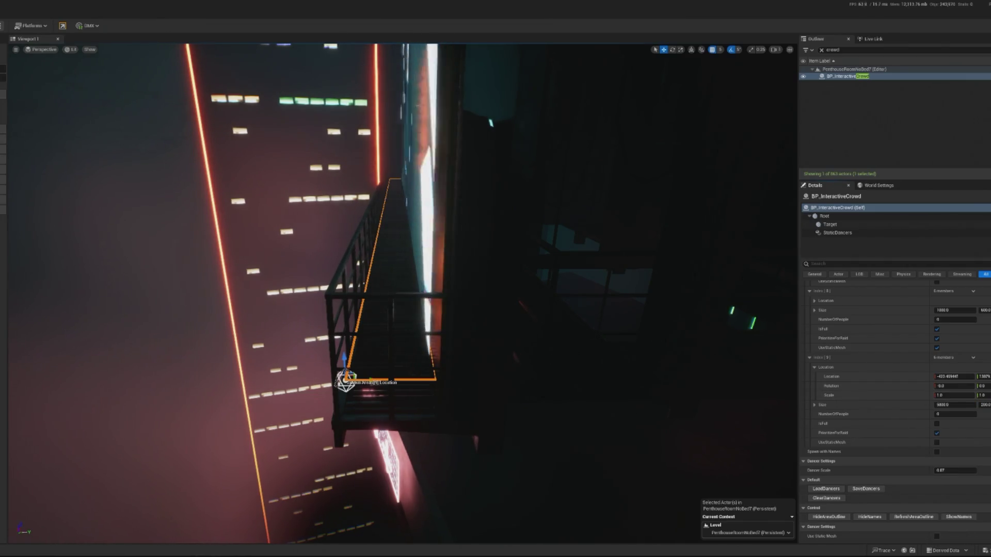
left_click(2, 25)
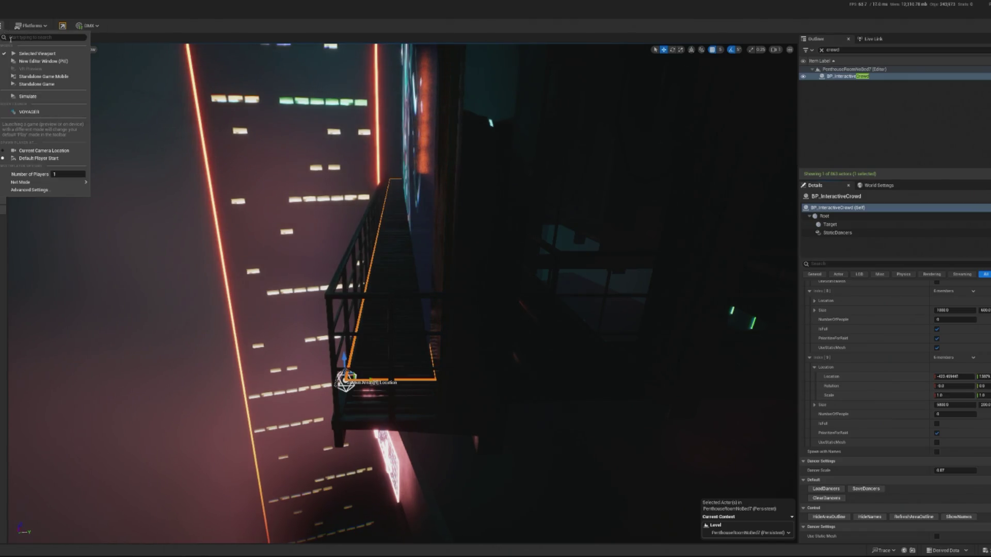
left_click(41, 102)
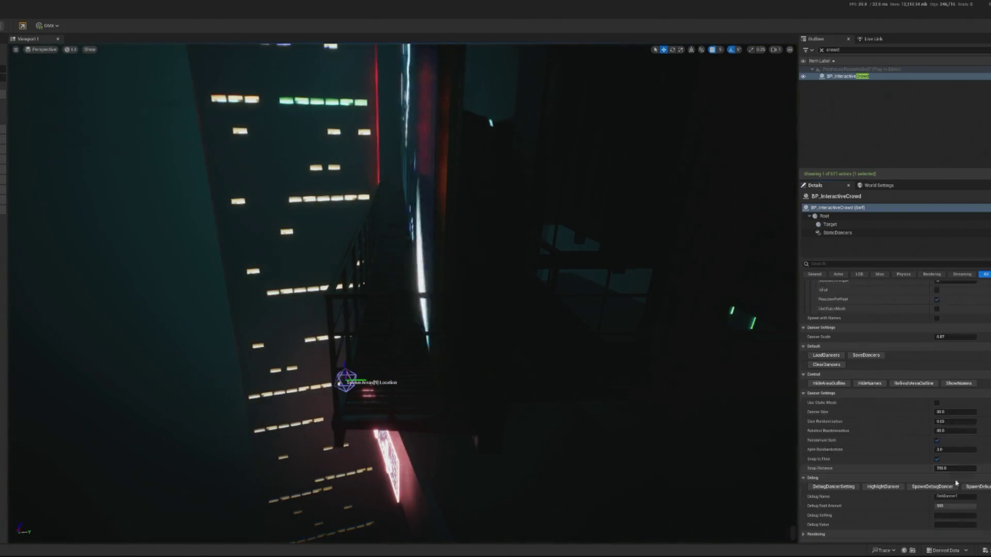
scroll(959, 486, "down", 3)
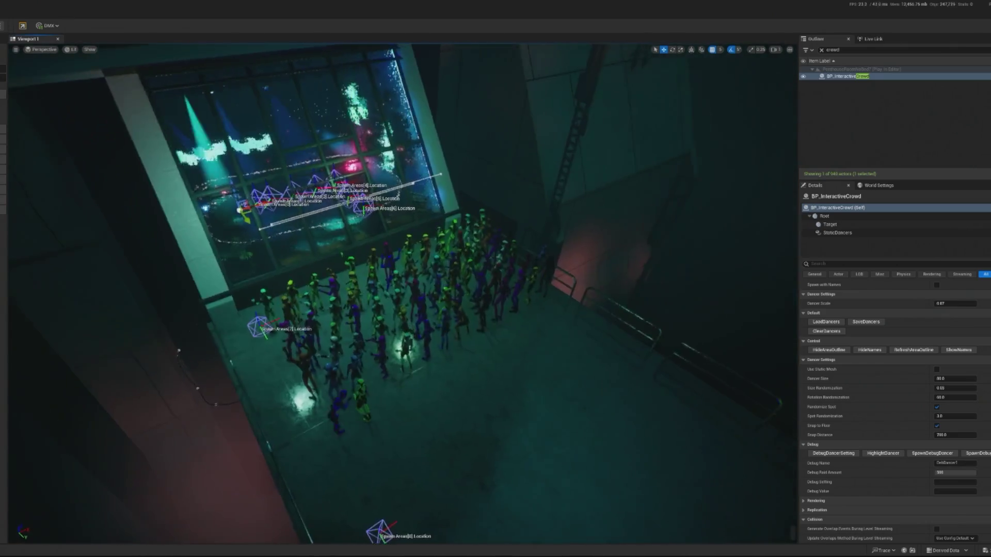
key("Escape")
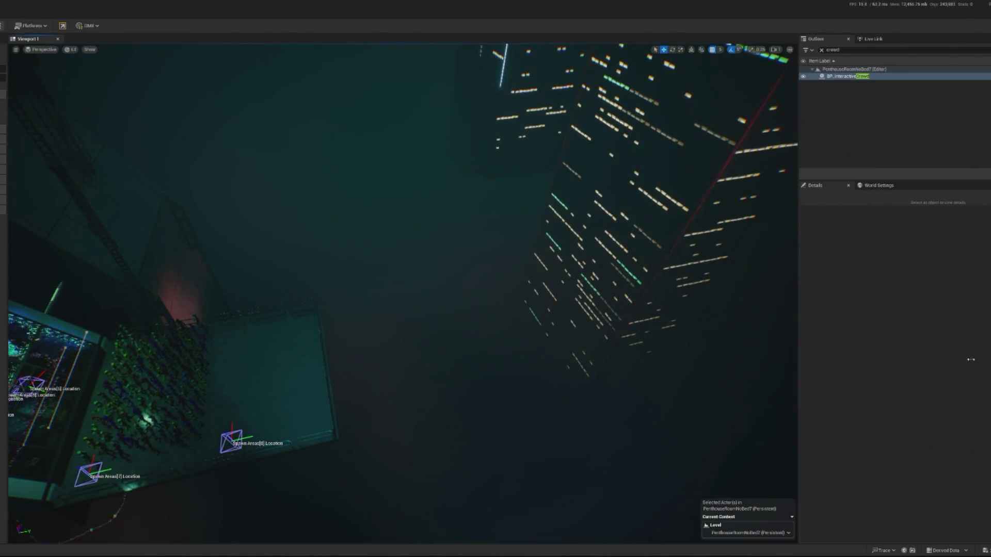
scroll(921, 447, "down", 5)
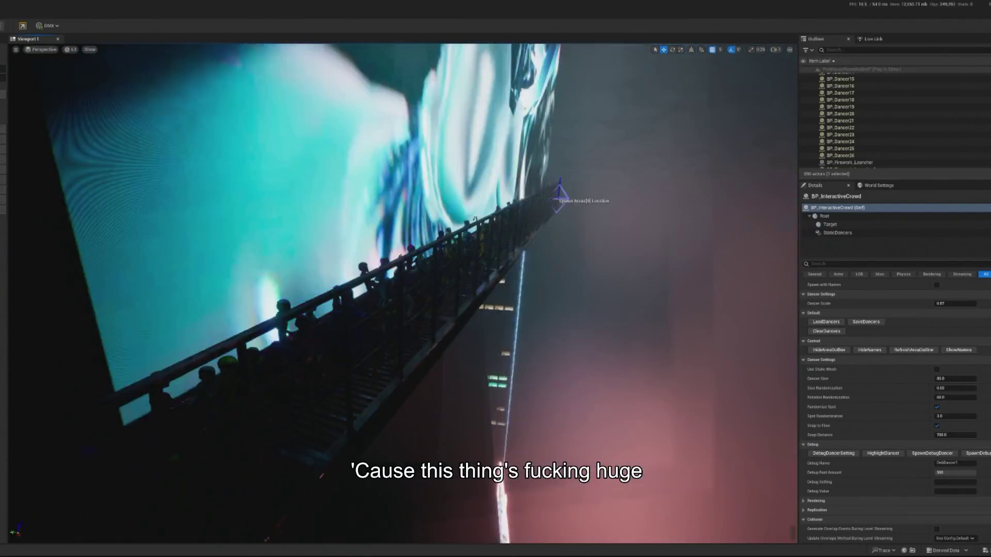
key("F8")
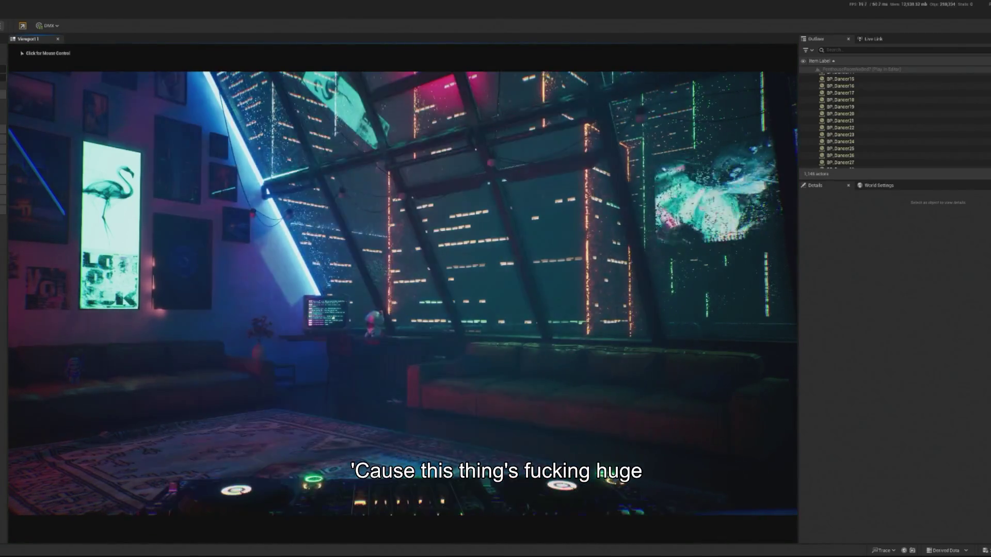
key("F8")
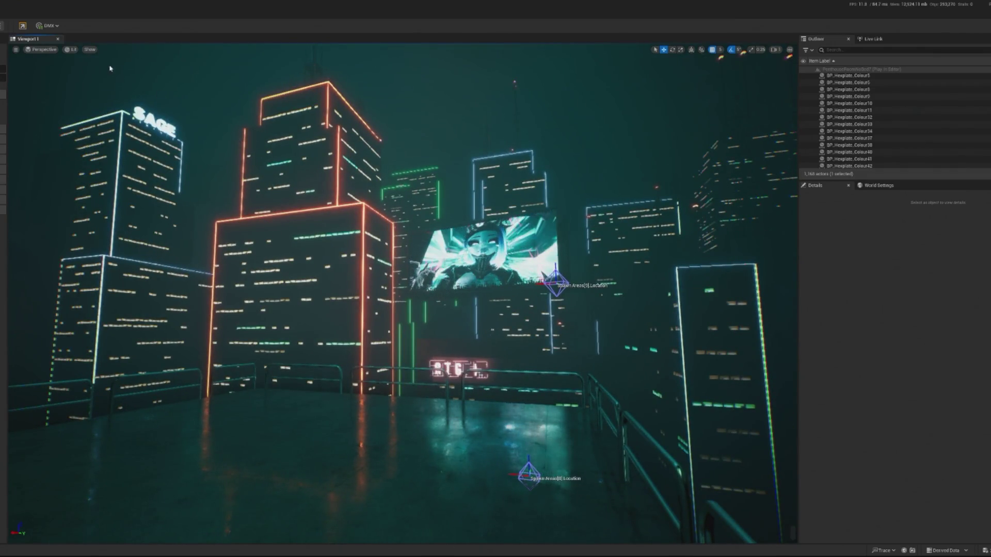
key("F8")
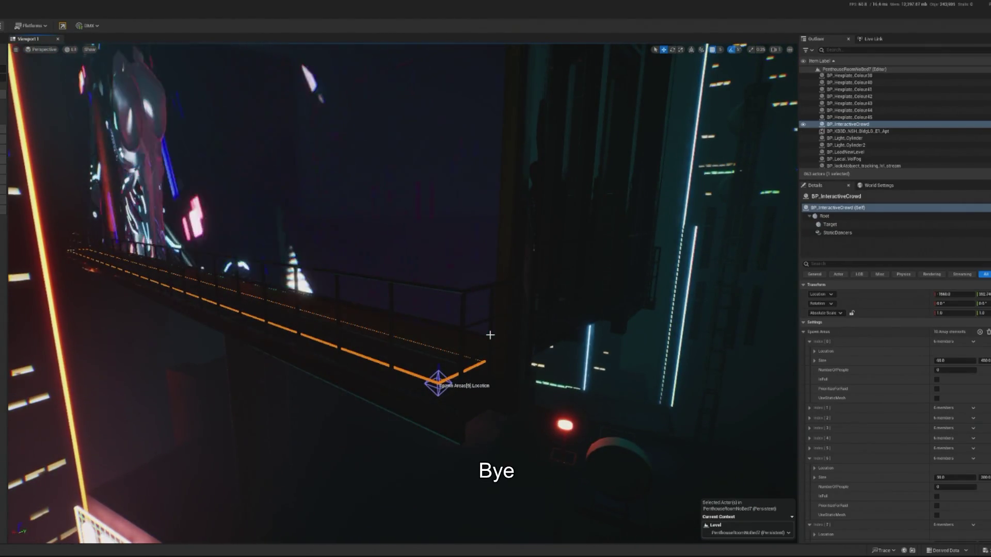
- Frame the crowd, filter the Outliner with 'cr' and show BP_InteractiveCrowd's Details
key("f")
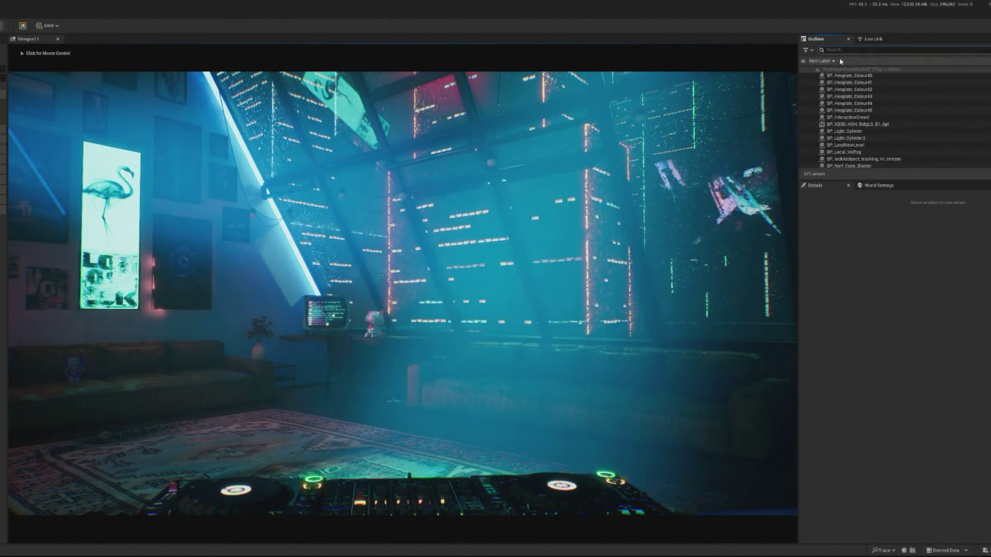
type("crowd")
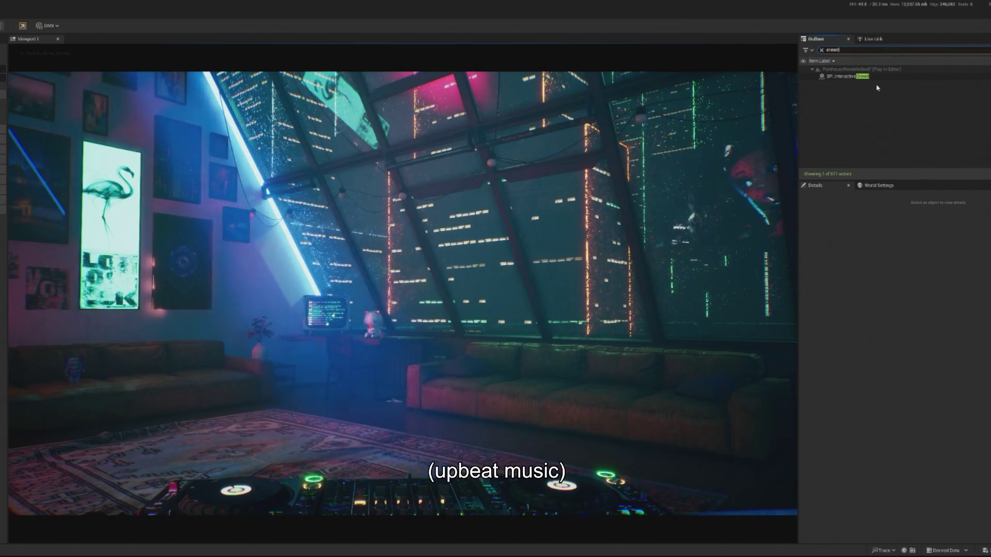
left_click(877, 76)
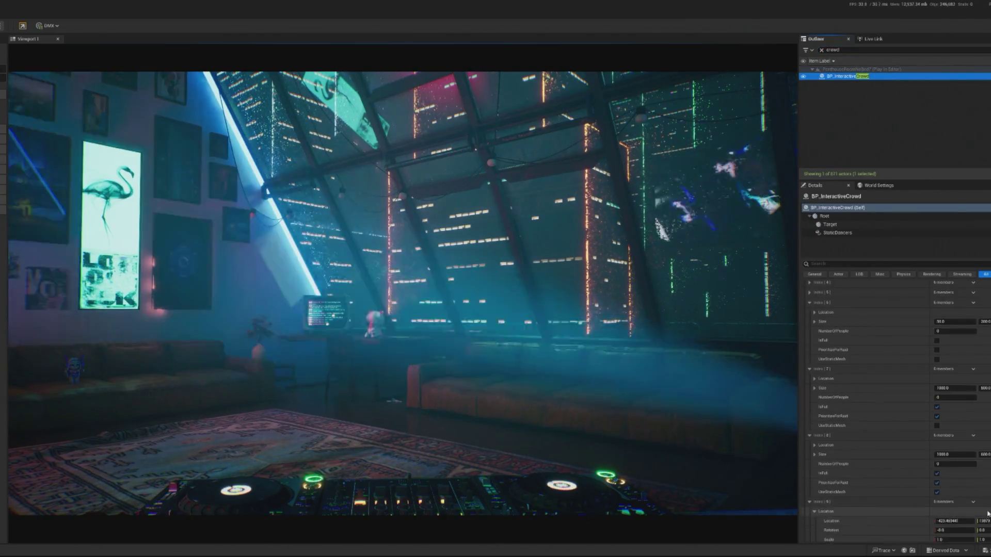
scroll(954, 501, "down", 10)
scroll(934, 484, "down", 2)
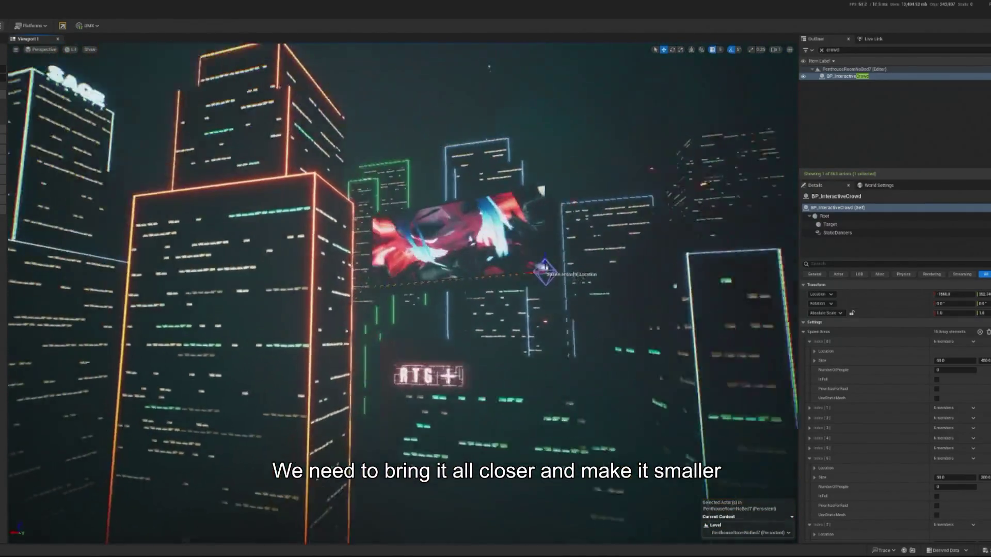
- Select the RTG+ tower pieces, its billboard and window strips, and frame them together
left_click(258, 429)
left_click(545, 405)
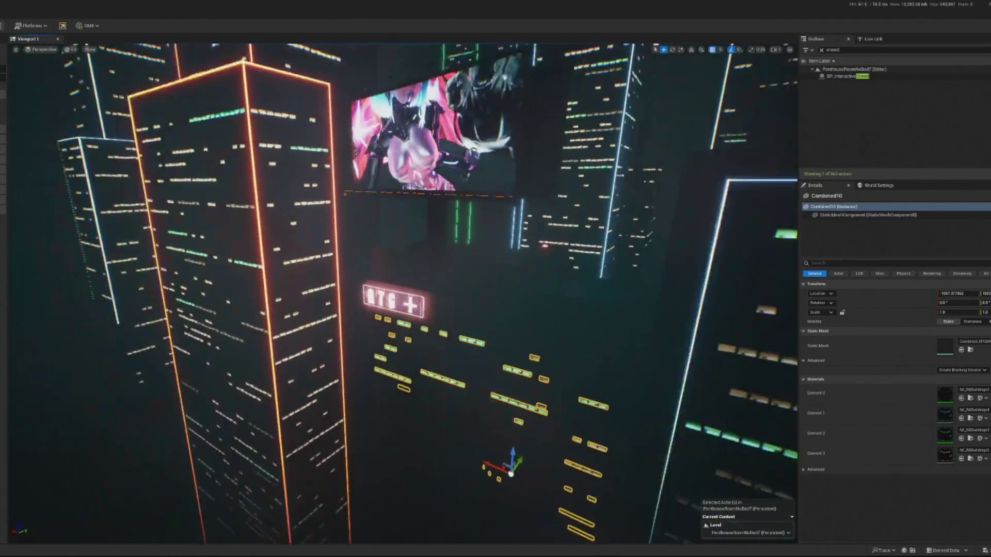
left_click(516, 438, "ctrl")
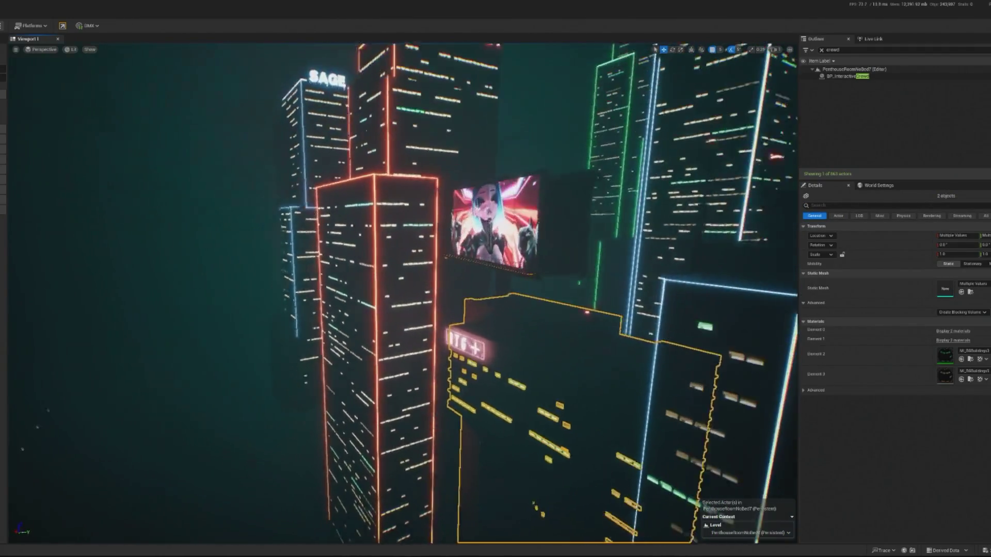
left_click(553, 338)
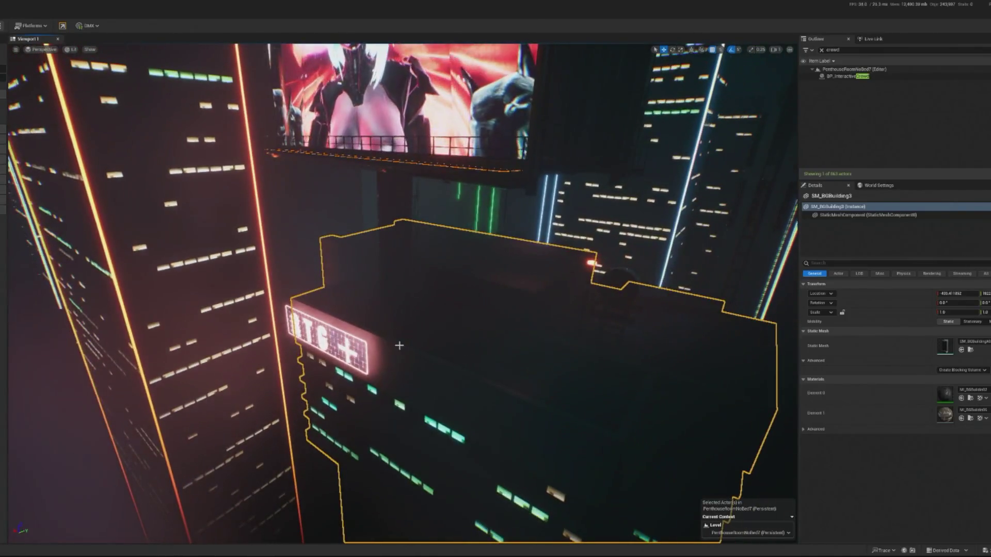
left_click(442, 429, "ctrl")
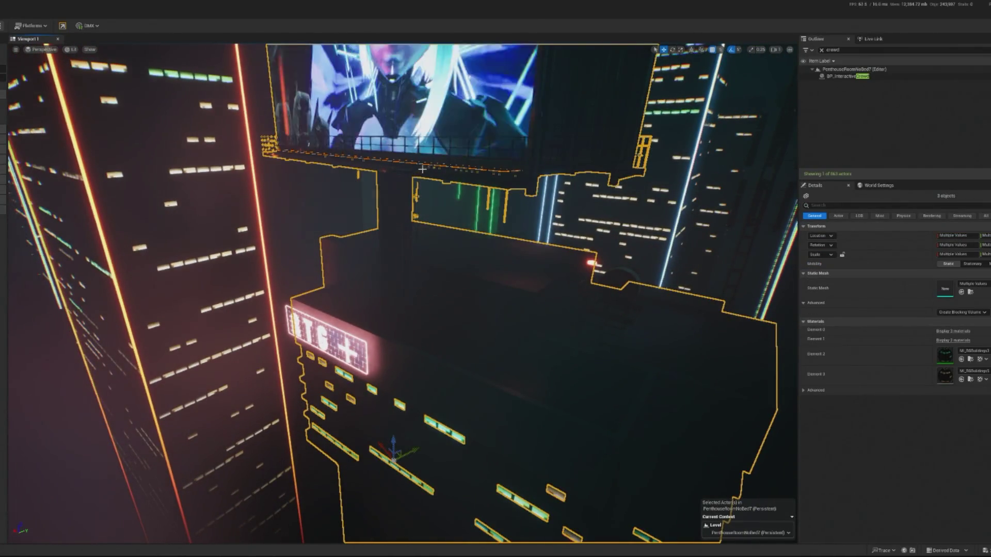
key("f")
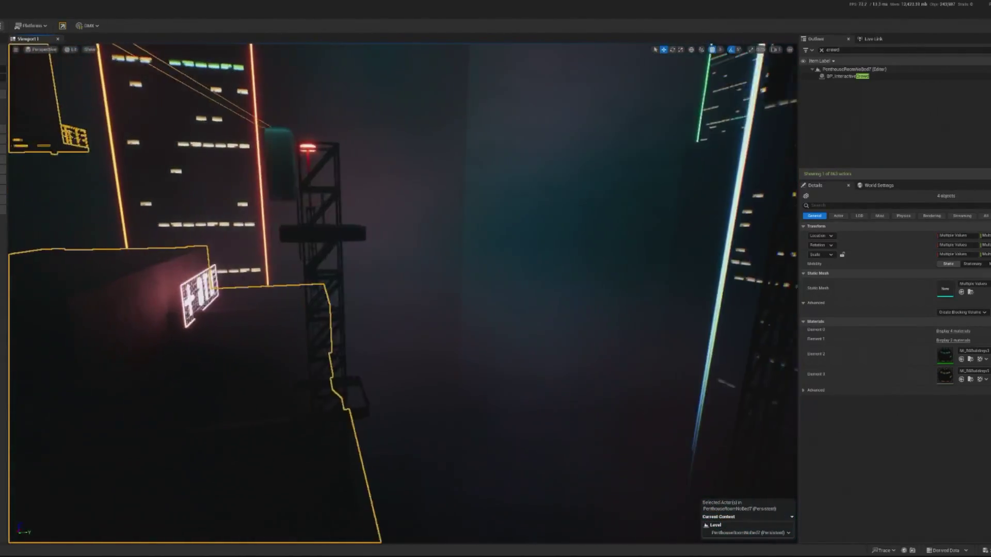
left_click(208, 299)
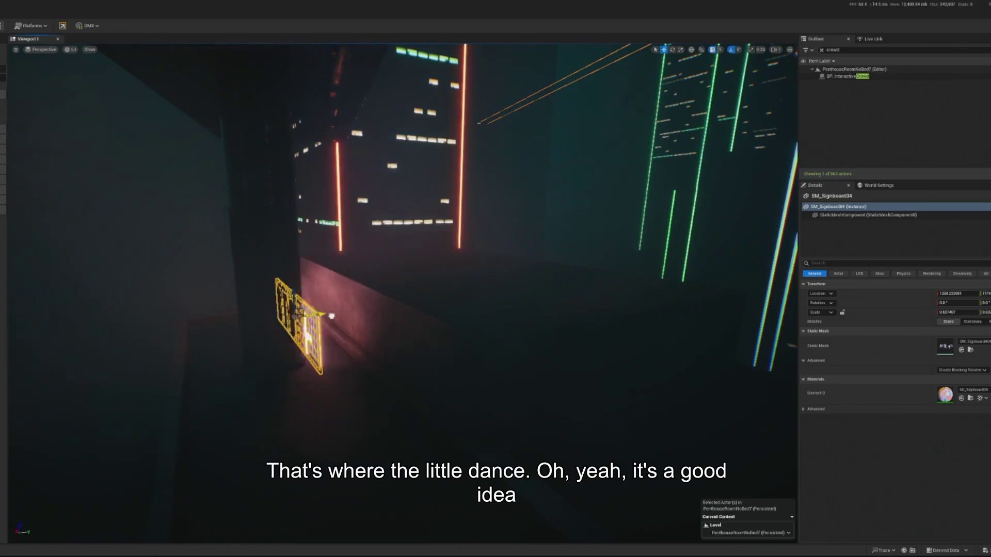
- Focus on the RTG+ signboard, then narrow the selection to the SM_BGBuilding3 tower alone
key("f")
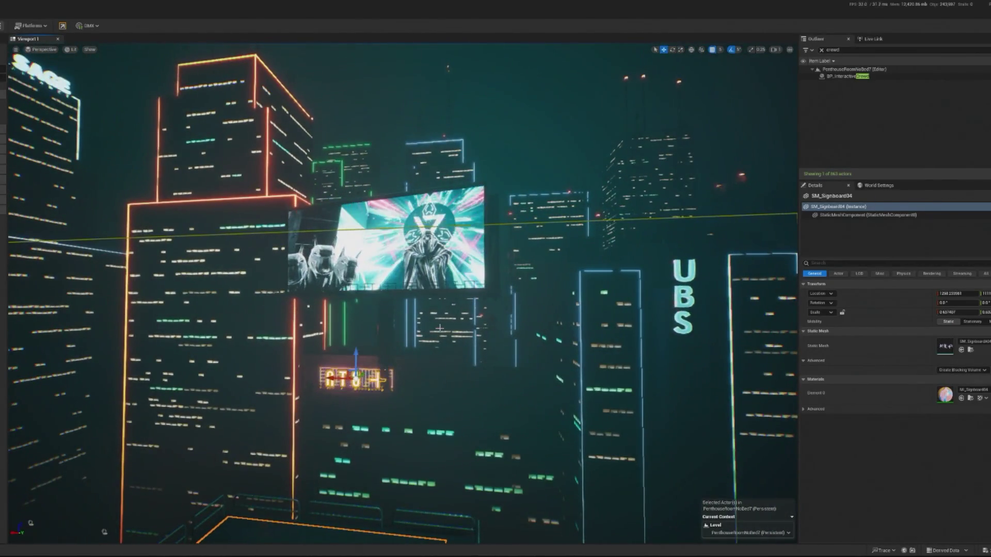
left_click(439, 328)
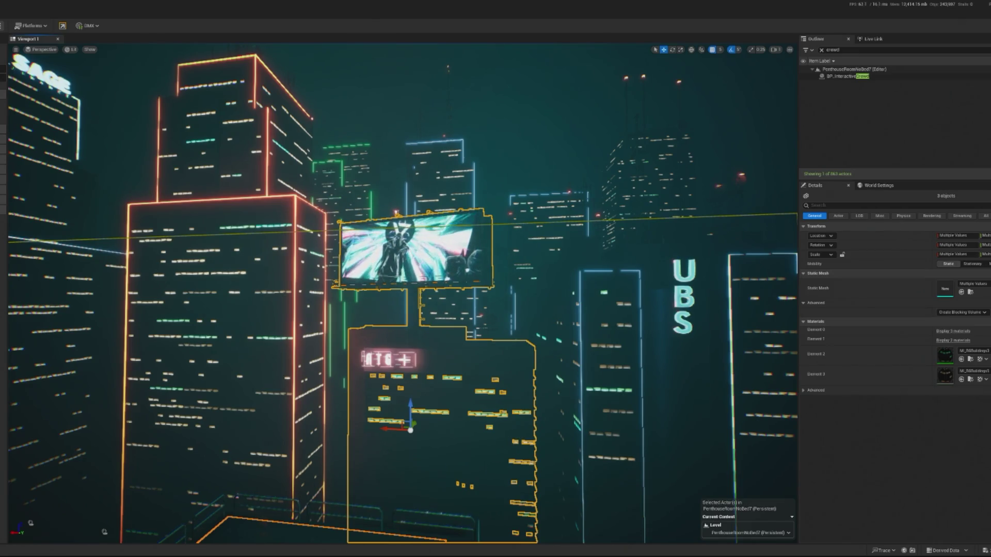
left_click(447, 255)
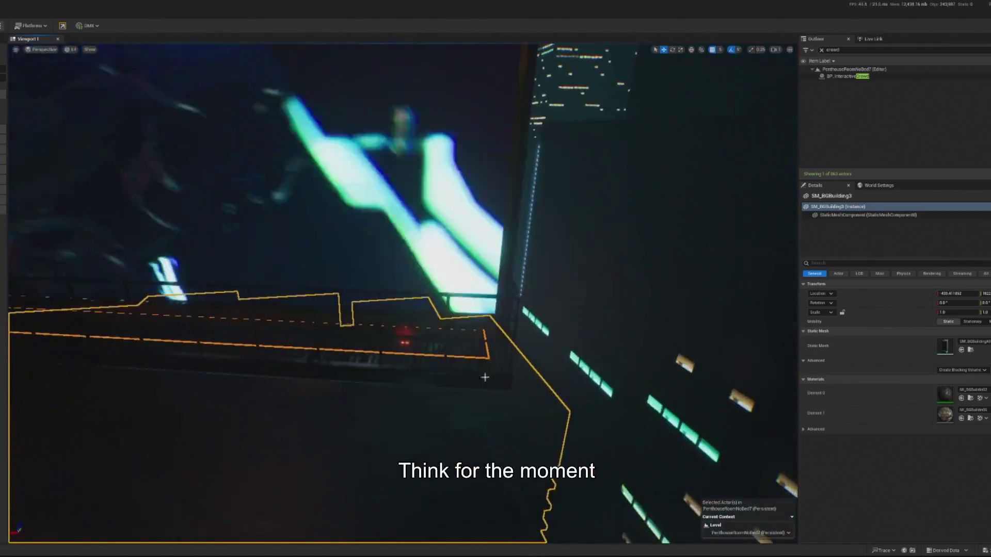
left_click(852, 70)
- Delete BP_InteractiveCrowd's Spawn Areas Index [9] and open BP_Spotlight_AR4's blueprint with Ctrl+E
left_click(852, 76)
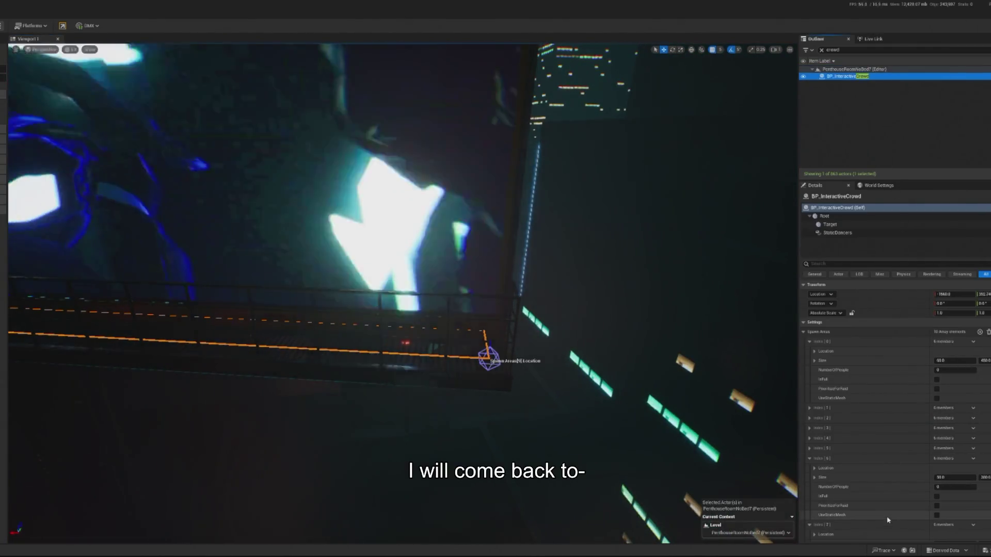
scroll(887, 519, "down", 5)
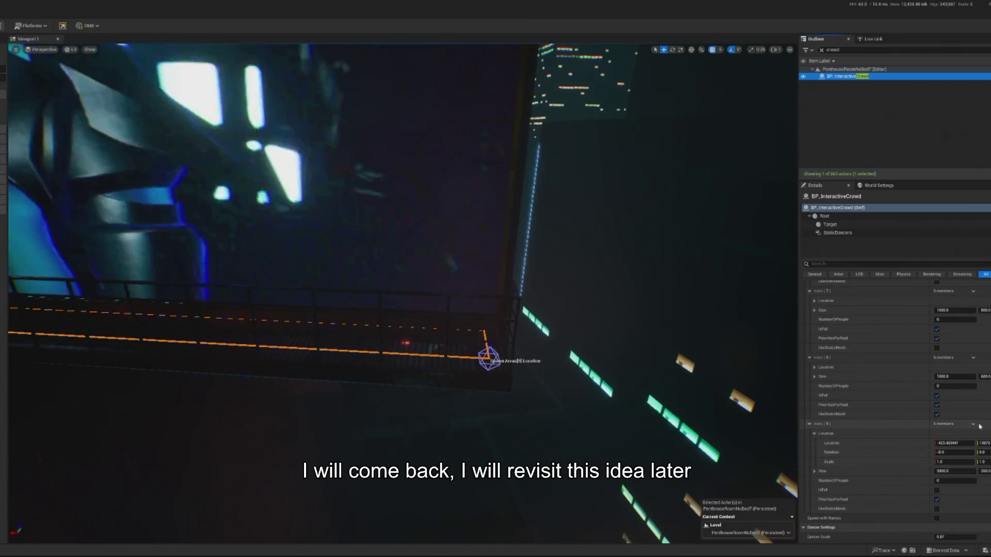
left_click(982, 442)
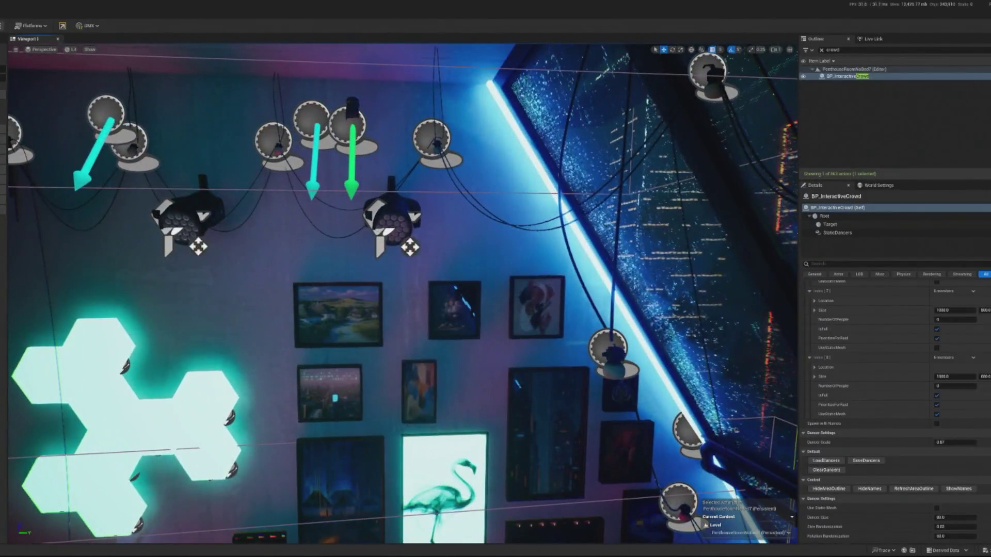
left_click(405, 201)
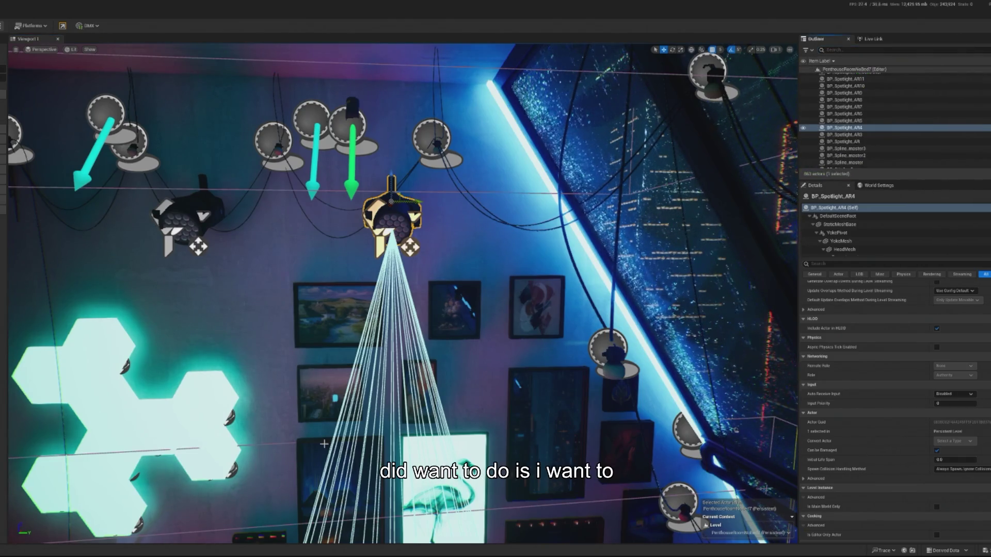
key("ctrl+e")
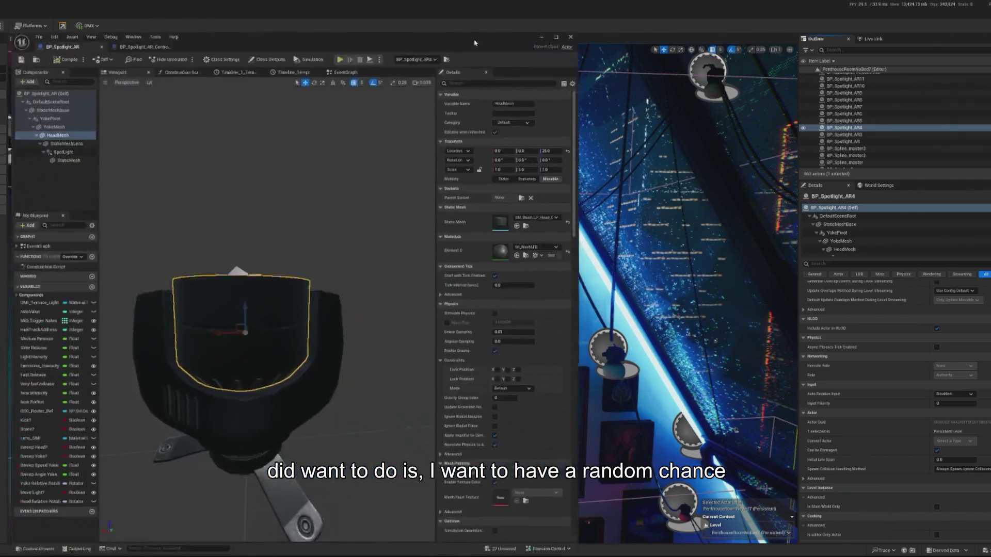
- Look over the Initialize Parameters group in BP_Spotlight_AR_Controller's EventGraph
left_click(287, 29)
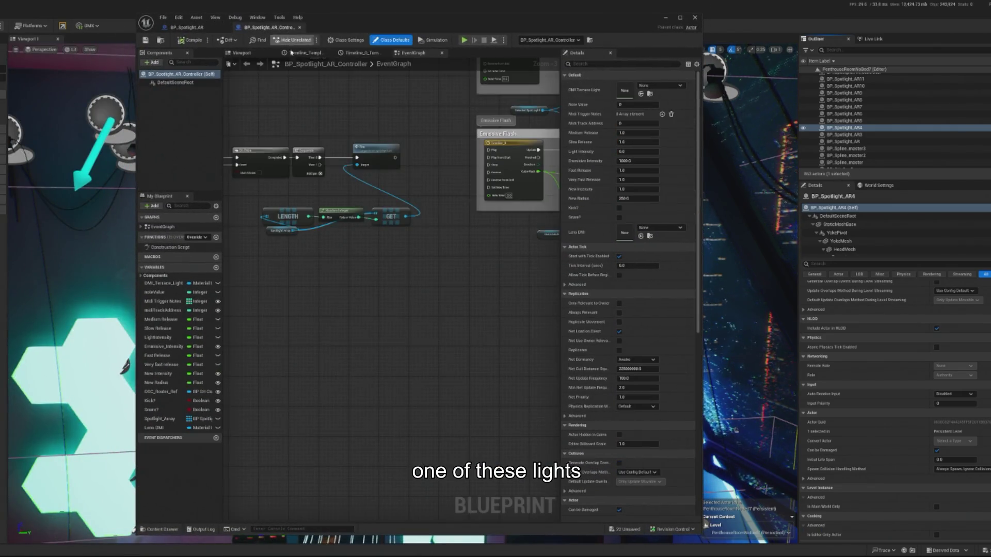
scroll(334, 267, "down", 4)
scroll(469, 261, "up", 4)
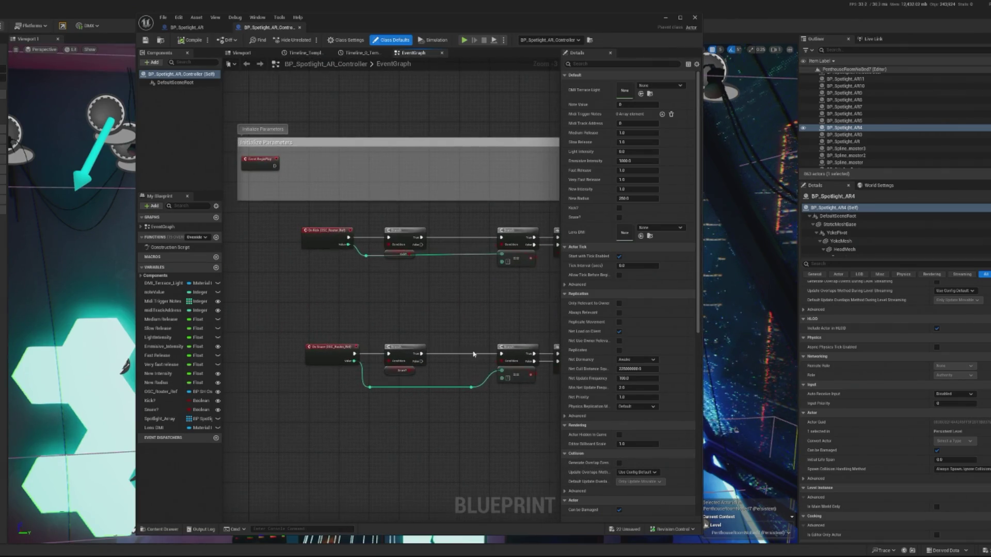
scroll(473, 354, "up", 2)
scroll(477, 361, "down", 5)
scroll(404, 338, "up", 2)
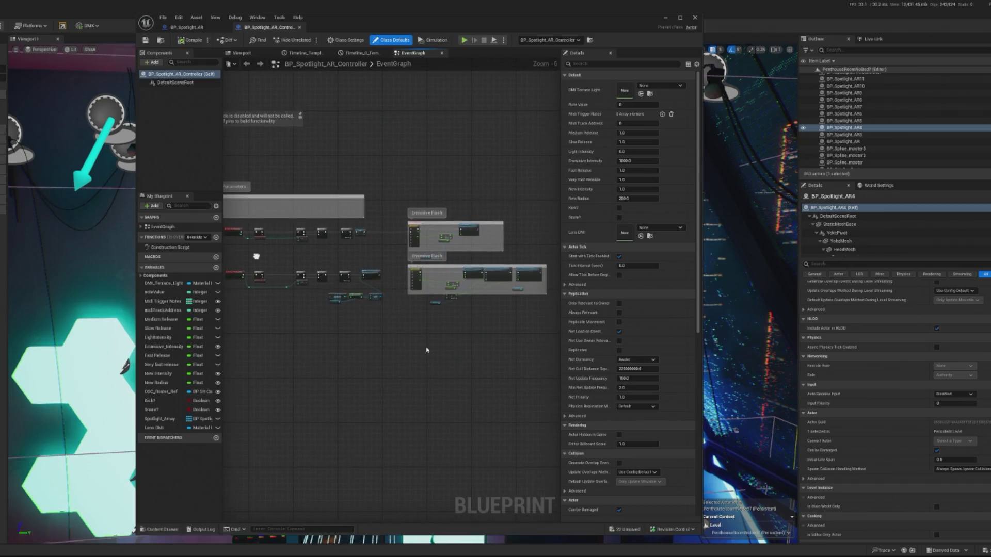
scroll(273, 298, "up", 1)
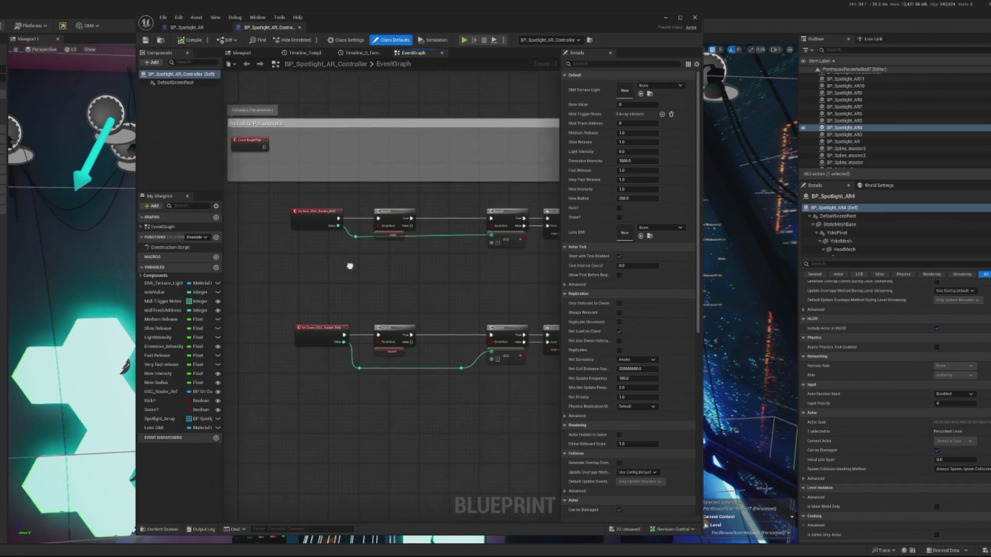
left_click_drag(345, 256, 357, 318)
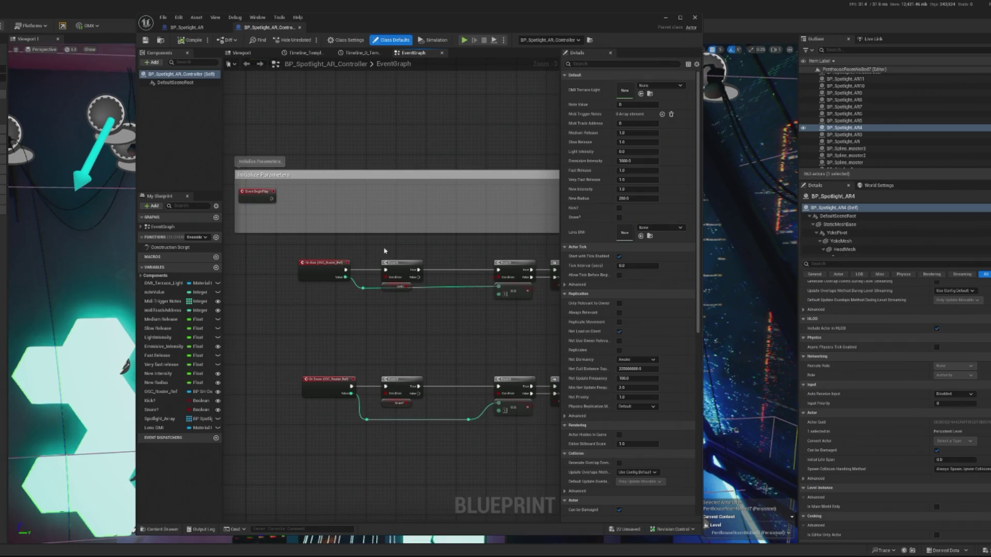
scroll(375, 229, "down", 4)
scroll(449, 258, "up", 3)
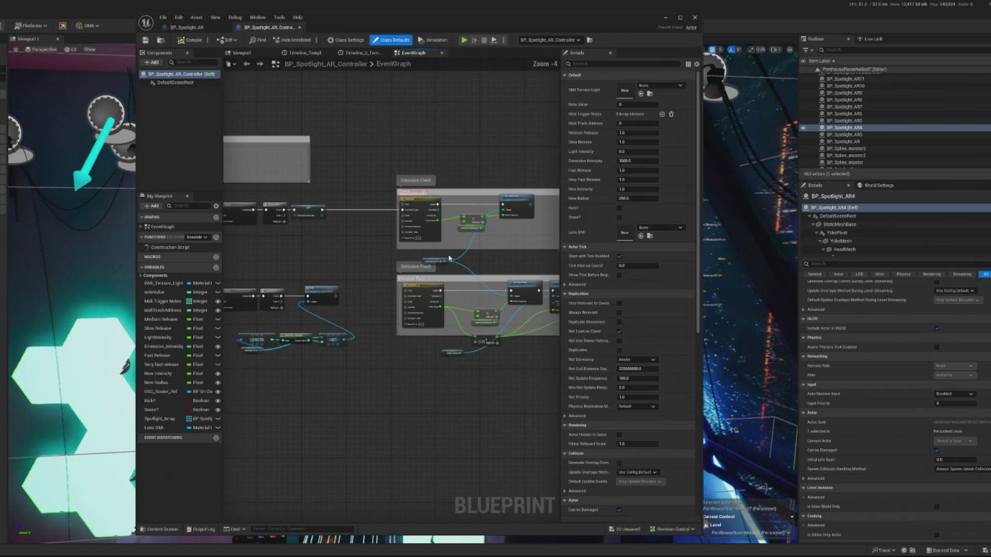
left_click_drag(429, 265, 650, 353)
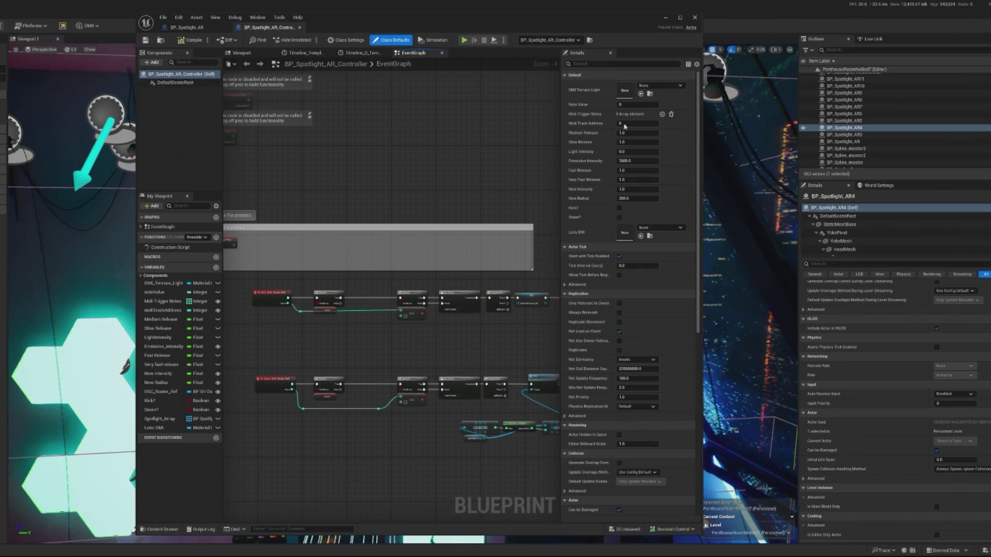
- Show BP_Spotlight_AR's EventGraph with the Timeline and SINd node rows in view
left_click(183, 27)
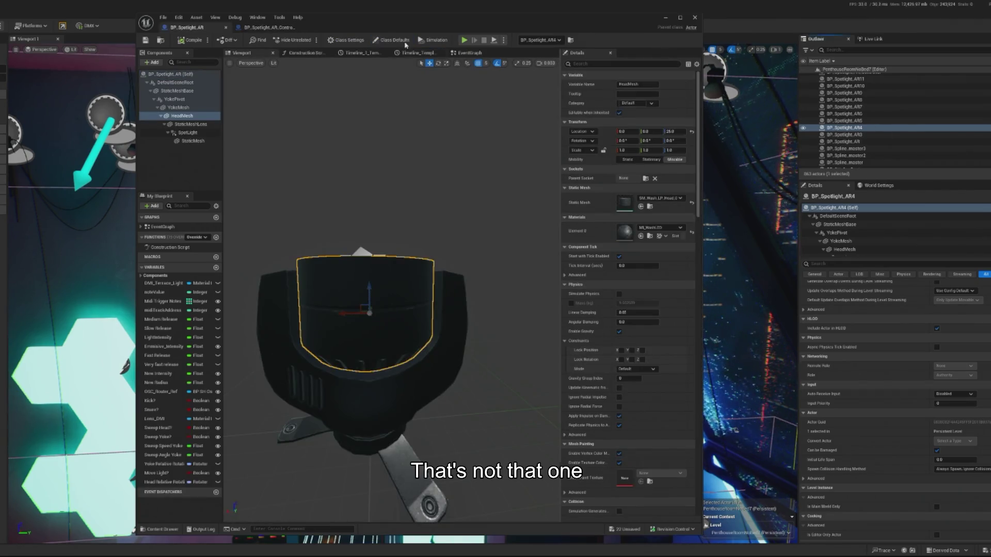
left_click(468, 54)
scroll(459, 311, "down", 2)
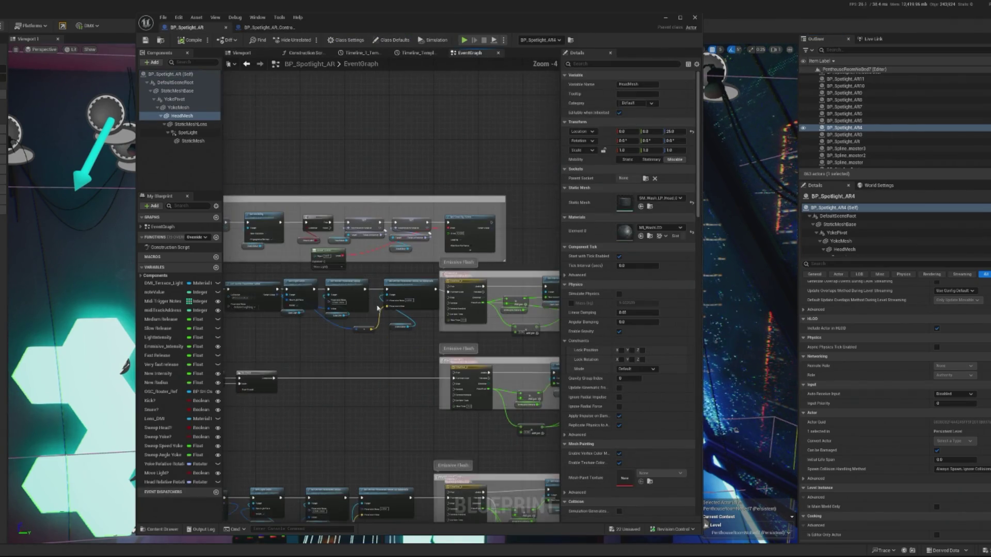
scroll(386, 235, "up", 2)
mouse_move(268, 364)
left_mouse_down()
mouse_move(420, 212)
mouse_move(397, 340)
left_mouse_up()
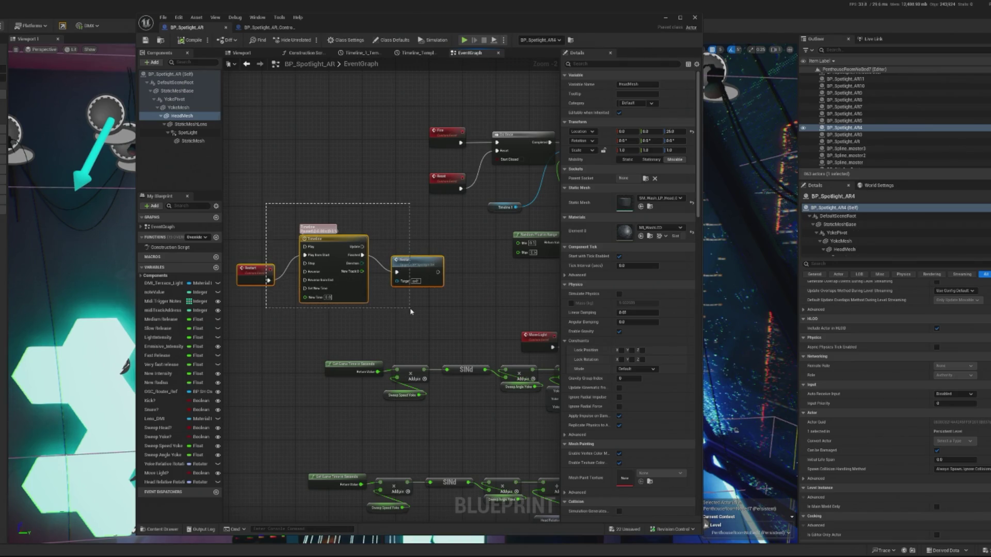
left_click_drag(409, 308, 410, 308)
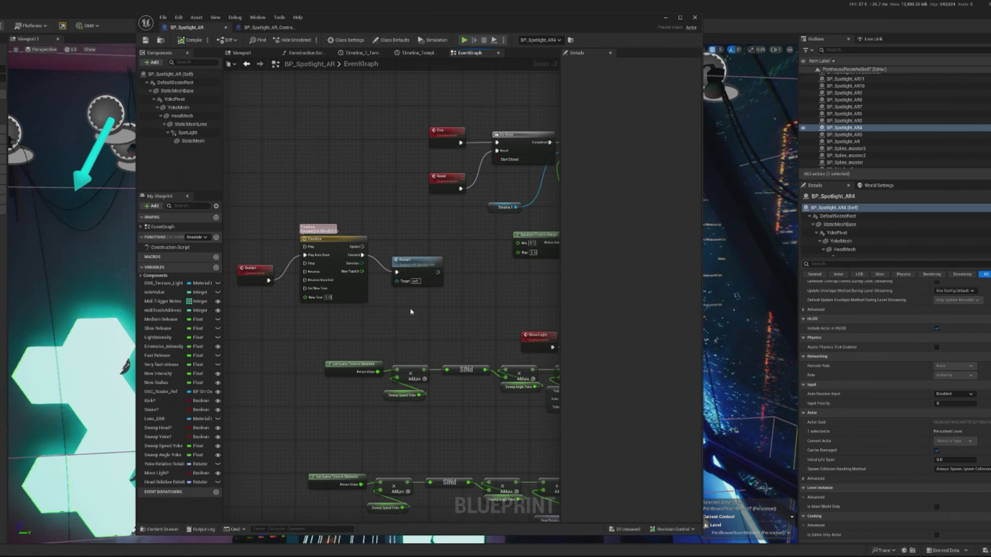
scroll(410, 308, "up", 2)
scroll(392, 299, "down", 3)
mouse_move(403, 289)
left_mouse_down()
mouse_move(351, 276)
mouse_move(449, 292)
left_mouse_up()
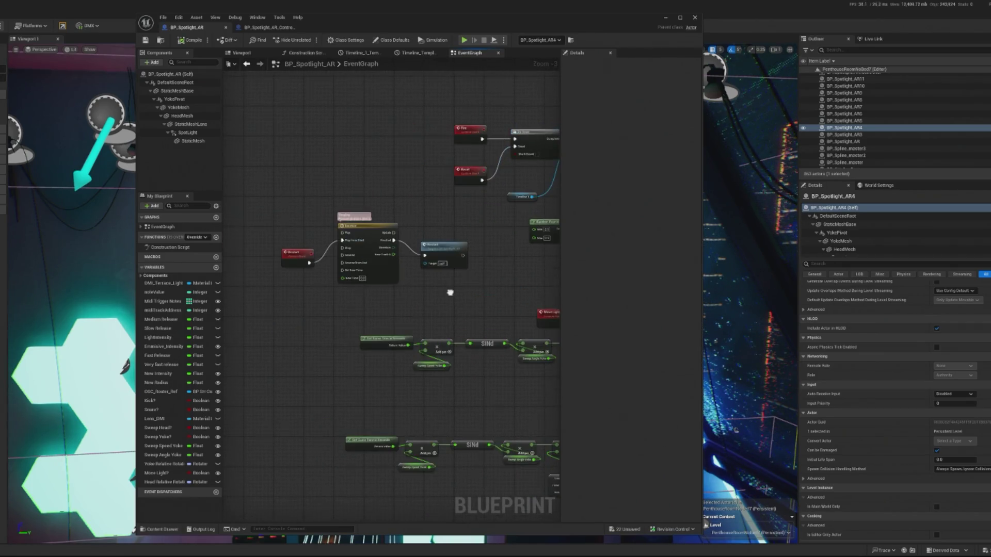
- Select the Timeline node and pan past RGB to HSV to the Set Vector Parameter Value nodes
left_click(363, 261)
scroll(363, 262, "down", 2)
scroll(319, 274, "up", 2)
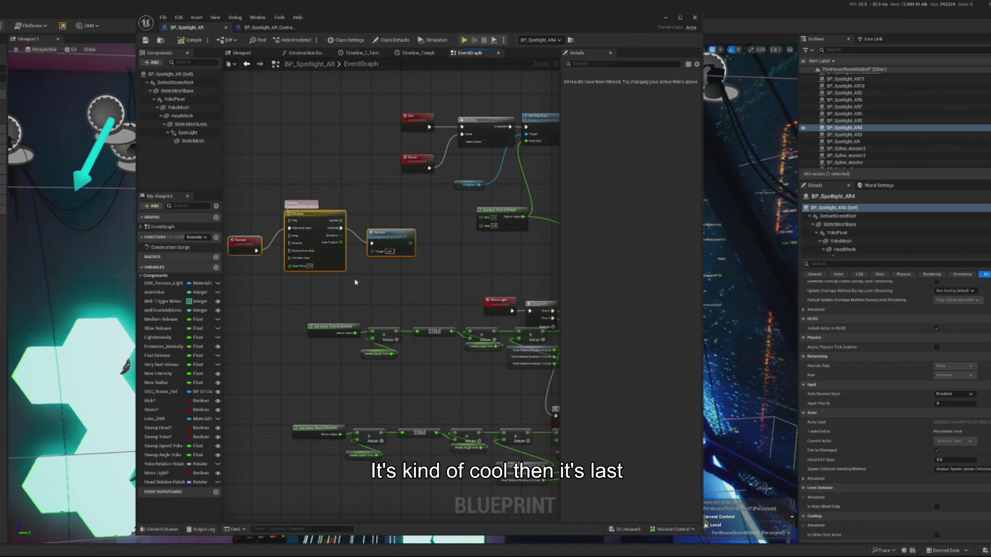
left_click_drag(518, 243, 447, 290)
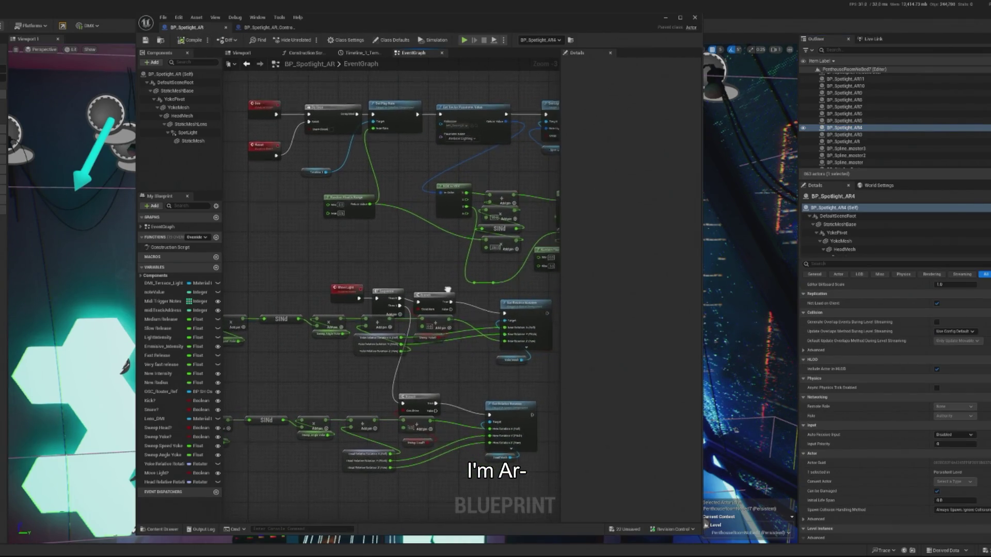
scroll(375, 208, "up", 3)
mouse_move(410, 332)
left_mouse_down()
mouse_move(348, 360)
mouse_move(400, 283)
left_mouse_up()
left_click_drag(401, 258, 327, 259)
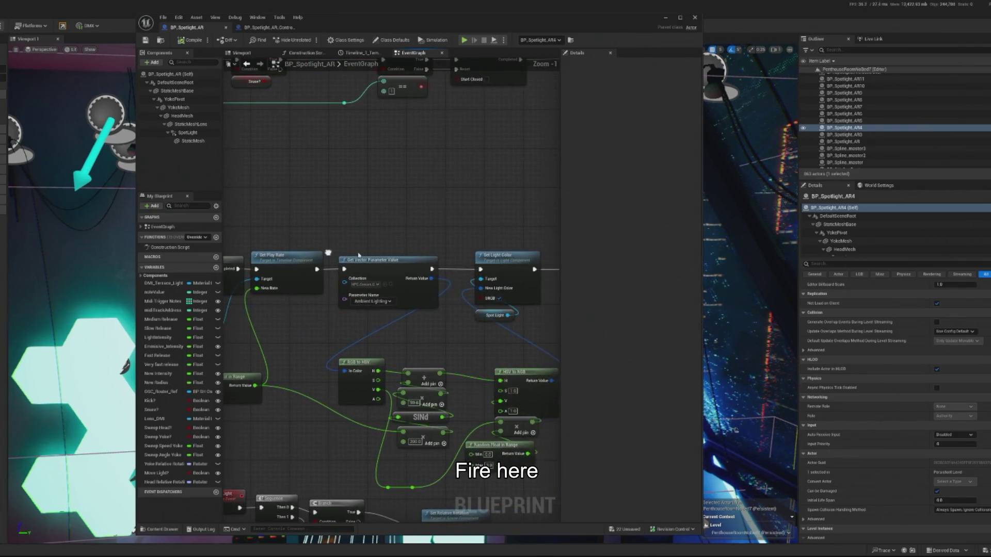
mouse_move(488, 186)
left_mouse_down()
mouse_move(389, 168)
mouse_move(343, 199)
mouse_move(306, 205)
left_mouse_up()
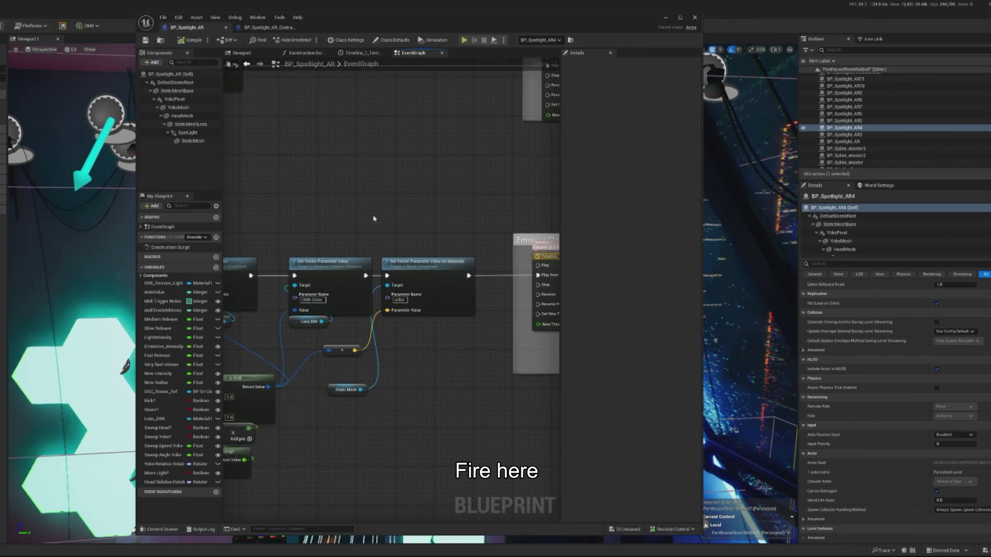
right_click(352, 203)
- Add a Random Integer node and set its Max to 100
type("rna")
key("BackSpace")
key("BackSpace")
key("BackSpace")
type("random in")
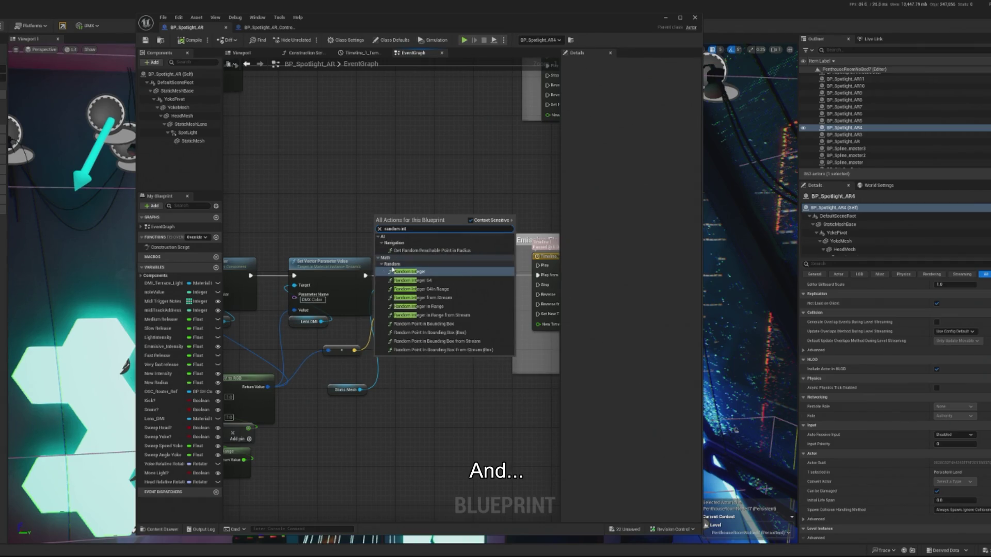
type("t")
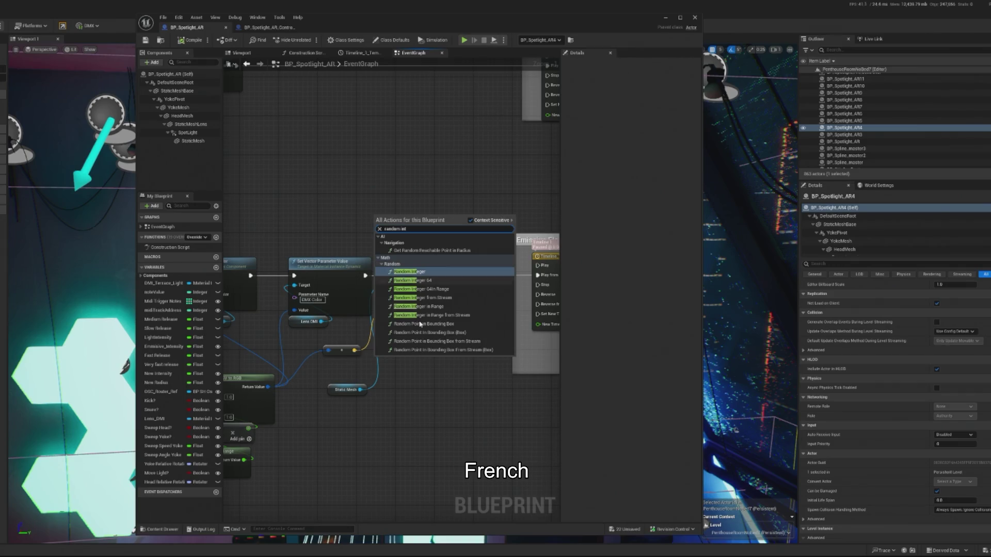
key("Return")
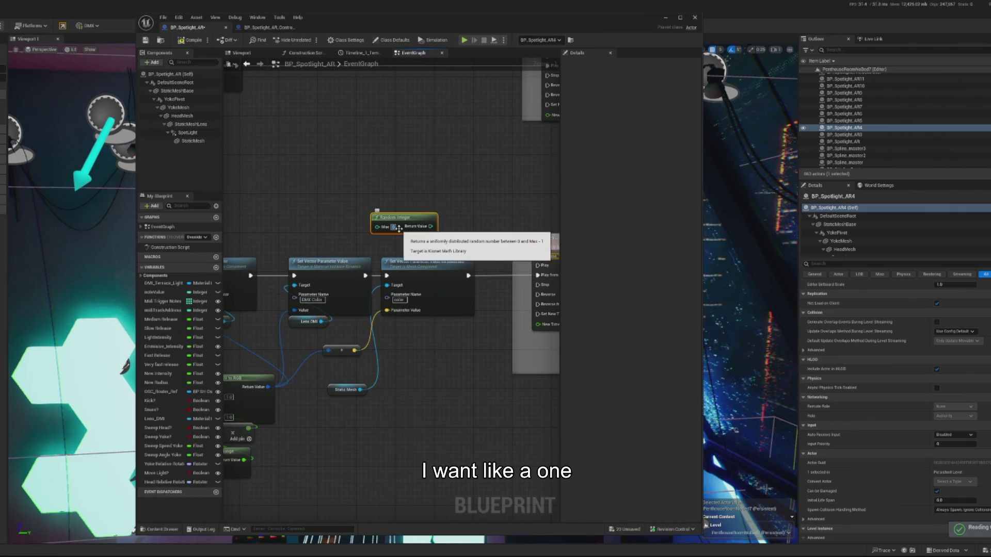
left_click(394, 227)
type("100")
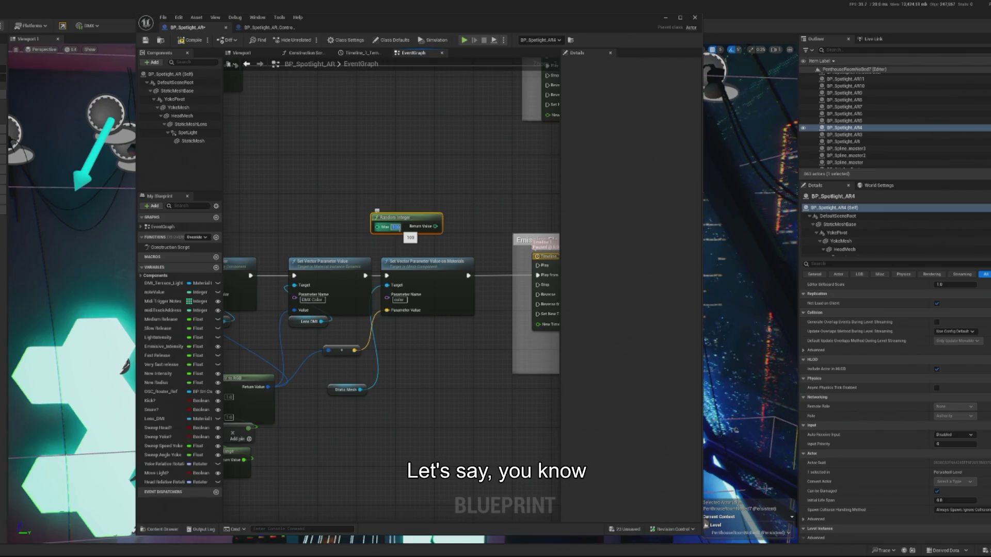
- Move the Random Integer node beside the Do Once nodes and shift that node group left
scroll(413, 237, "down", 3)
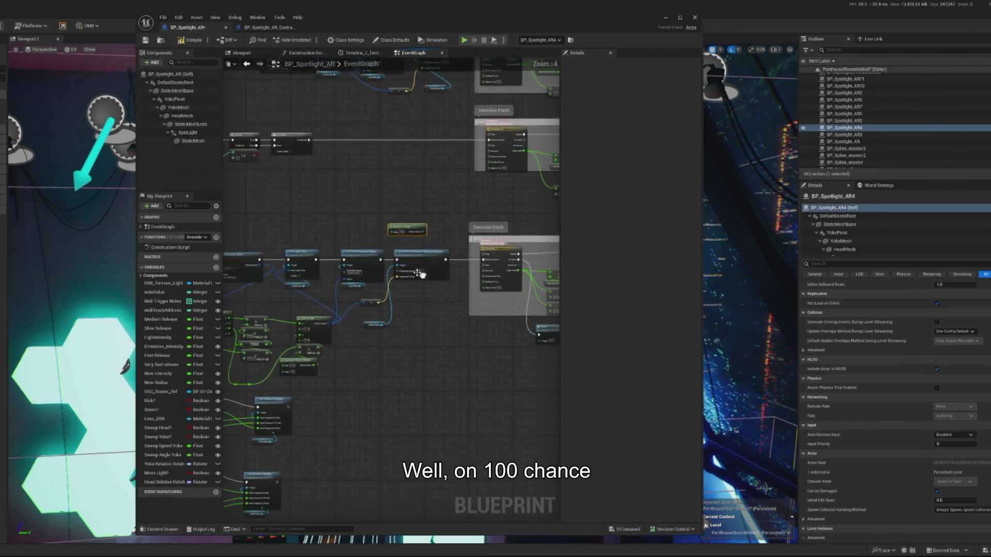
left_click_drag(407, 230, 427, 345)
scroll(425, 270, "up", 2)
left_click_drag(452, 254, 467, 259)
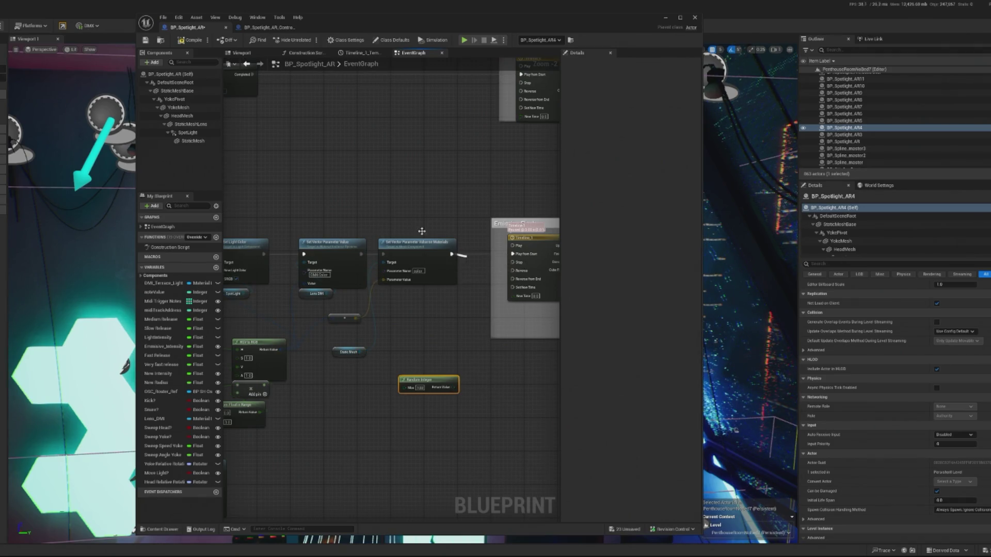
type("seque")
key("Return")
mouse_move(426, 209)
left_mouse_down()
mouse_move(531, 232)
mouse_move(555, 357)
mouse_move(621, 359)
mouse_move(499, 290)
mouse_move(463, 322)
left_mouse_up()
mouse_move(528, 332)
left_mouse_down()
mouse_move(287, 269)
mouse_move(310, 284)
mouse_move(266, 284)
mouse_move(347, 283)
mouse_move(351, 352)
mouse_move(409, 356)
left_mouse_up()
scroll(309, 285, "up", 2)
mouse_move(243, 121)
left_mouse_down()
mouse_move(365, 266)
mouse_move(383, 270)
left_mouse_up()
mouse_move(385, 162)
left_mouse_down()
mouse_move(352, 162)
mouse_move(388, 176)
left_mouse_up()
- Shift the Do Once and Set Play Rate chain left, trying out and removing a Sequence node
type("sequen")
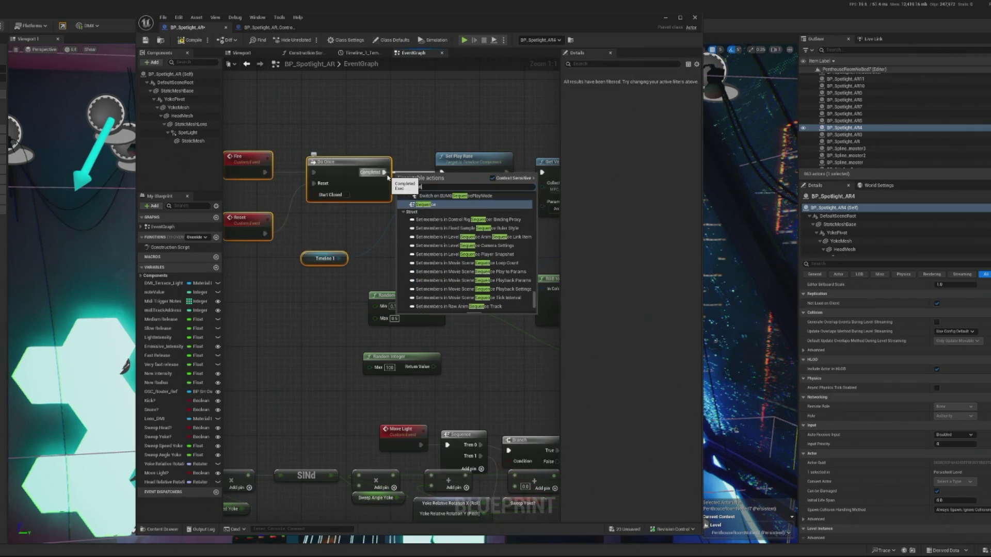
key("Escape")
left_click_drag(254, 137, 424, 154)
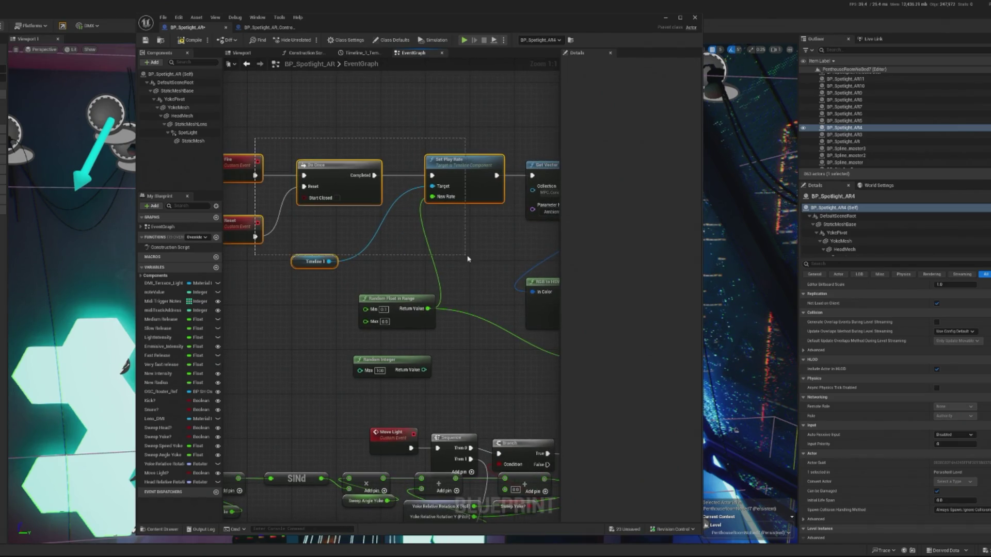
scroll(366, 155, "down", 2)
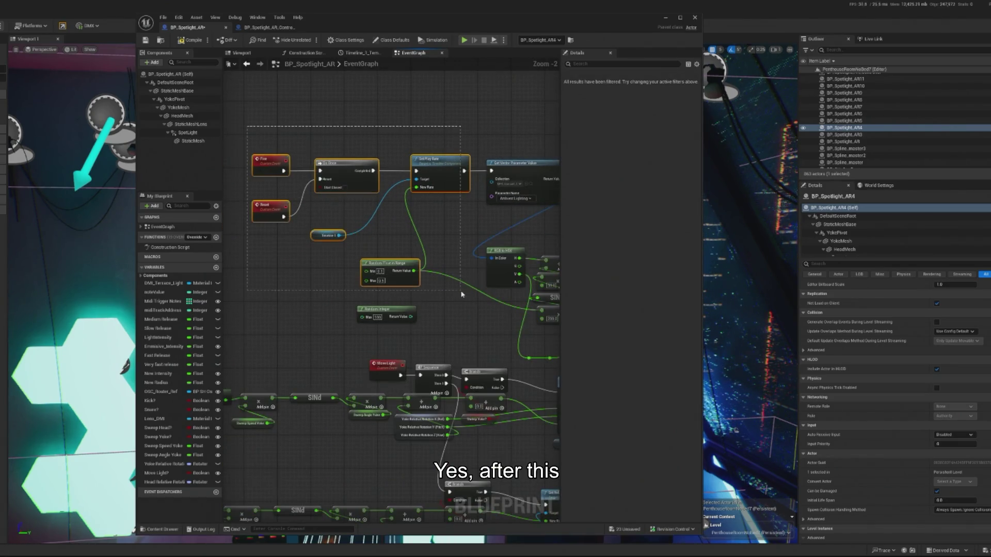
mouse_move(452, 177)
left_mouse_down()
mouse_move(412, 178)
mouse_move(404, 190)
mouse_move(461, 230)
left_mouse_up()
scroll(455, 229, "up", 2)
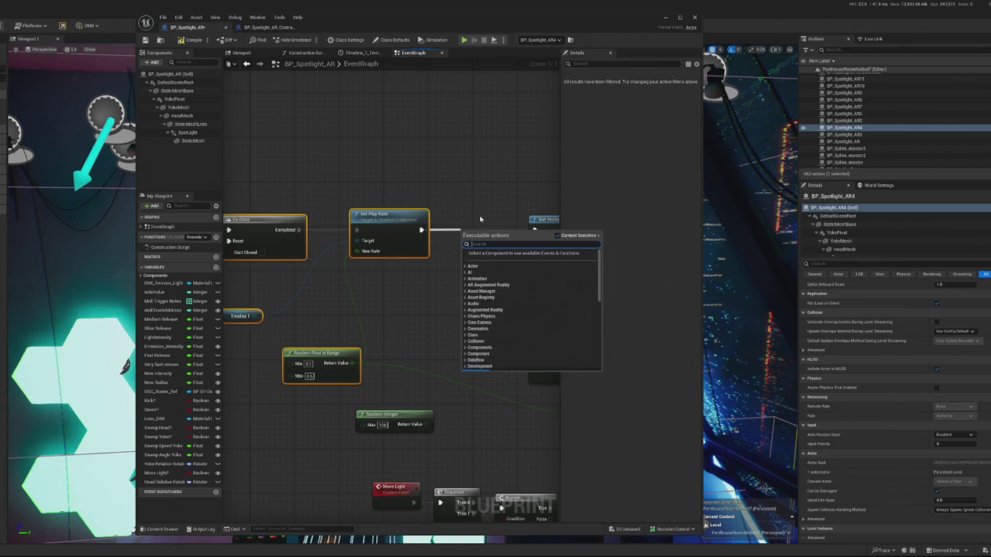
type("sequen")
left_click(489, 261)
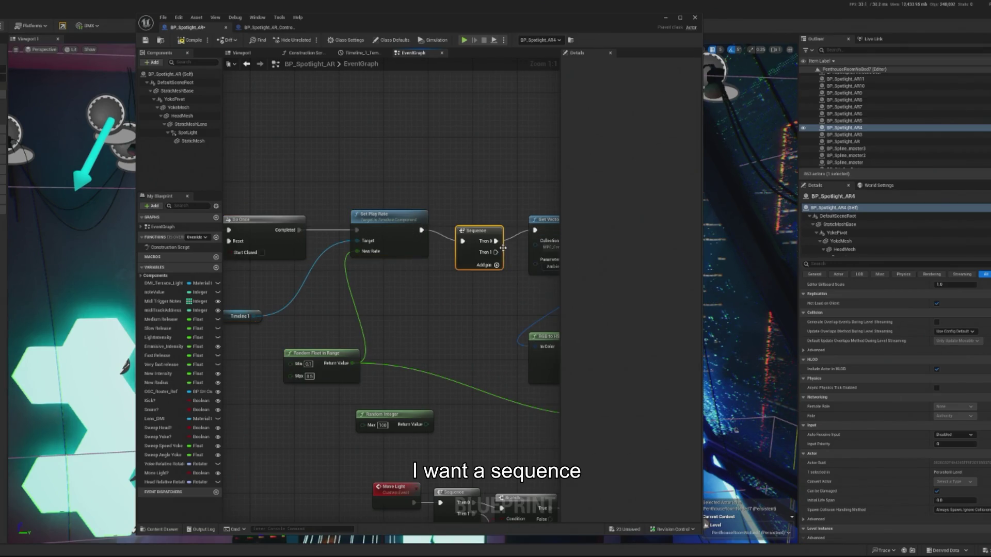
right_click(484, 239)
left_click(521, 289)
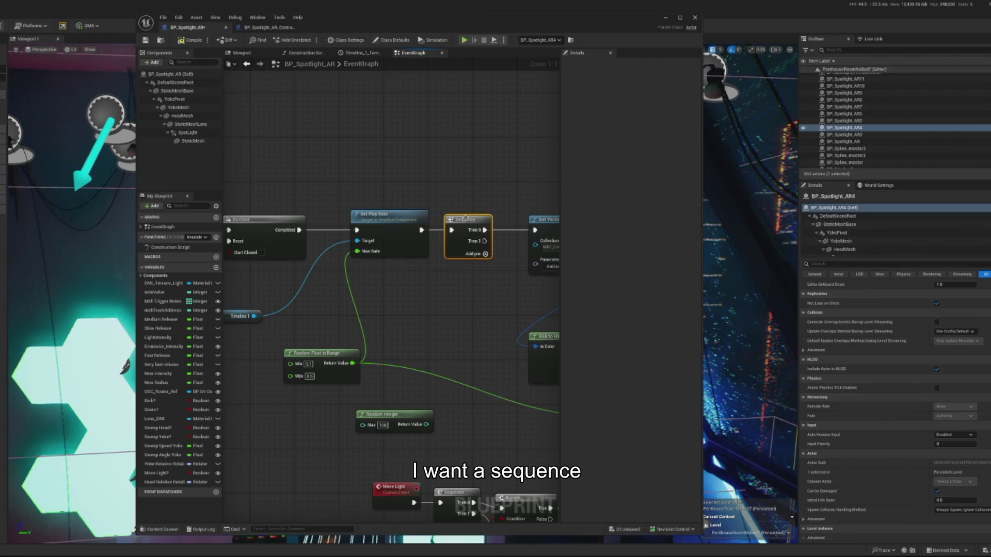
left_click_drag(481, 245, 422, 253)
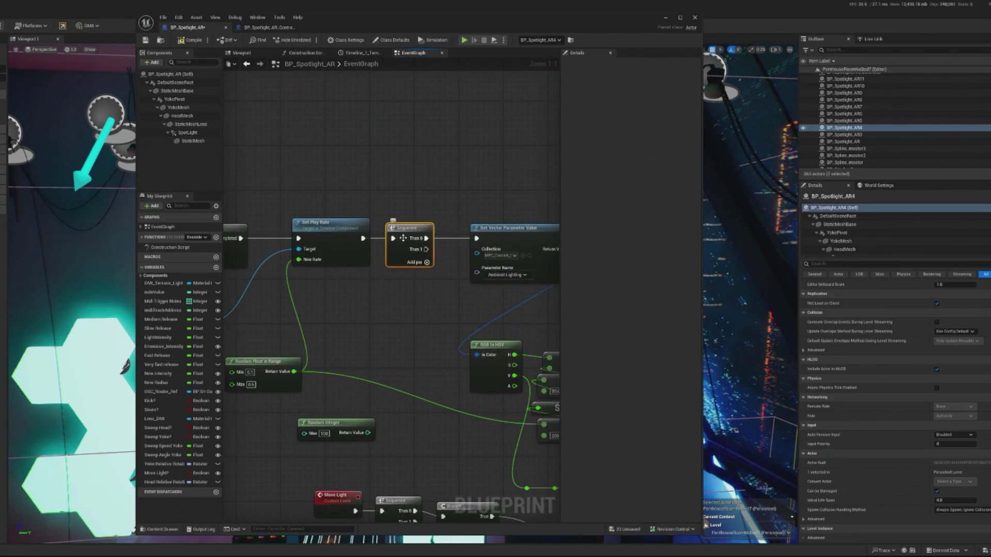
key("Delete")
- Add a Branch node driven by the first Set Play Rate's execution output
right_click(363, 299)
type("branch")
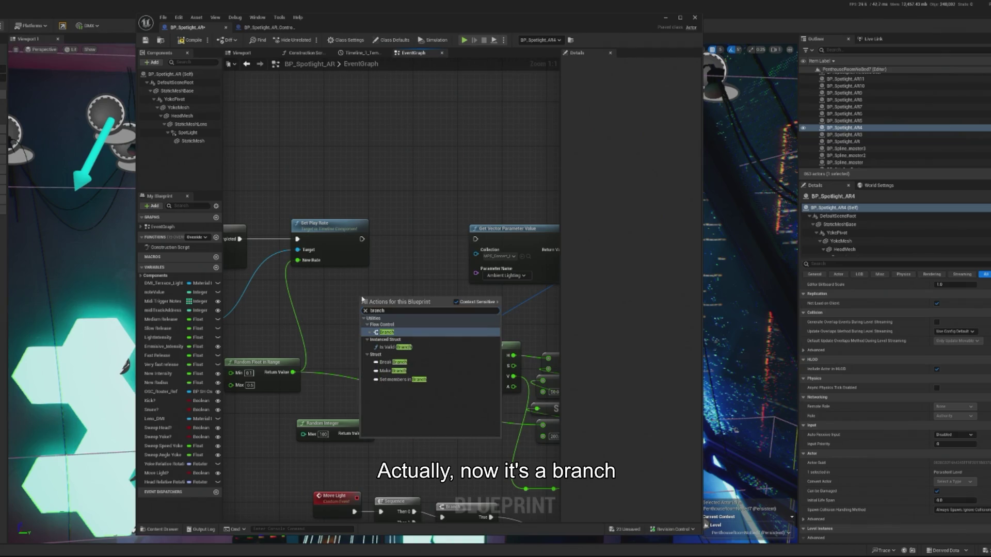
left_click(410, 332)
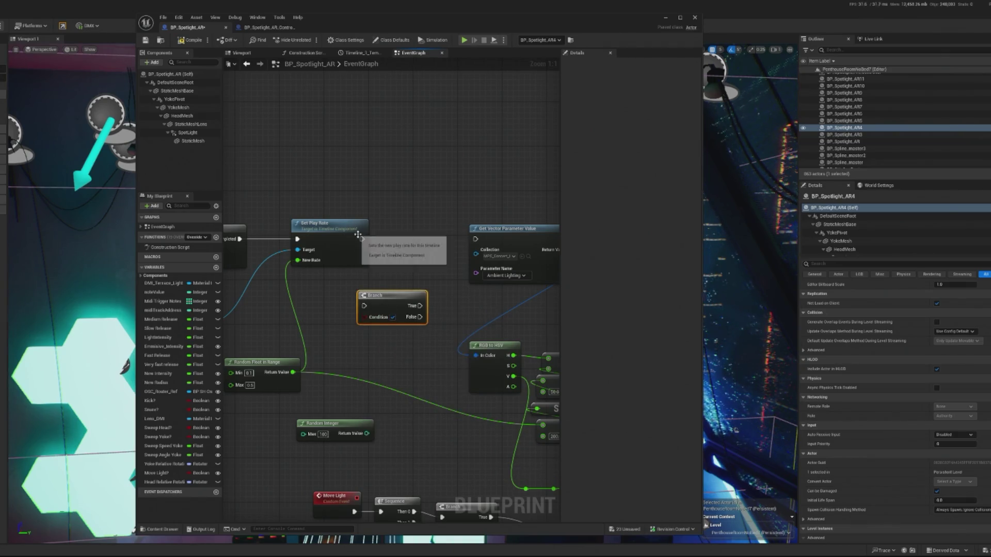
mouse_move(360, 240)
left_mouse_down()
mouse_move(364, 306)
mouse_move(419, 240)
left_mouse_up()
- Wire the Random Integer through an Equal (==) check into the Branch condition and tidy the nodes
left_click_drag(366, 433, 359, 366)
type("equal")
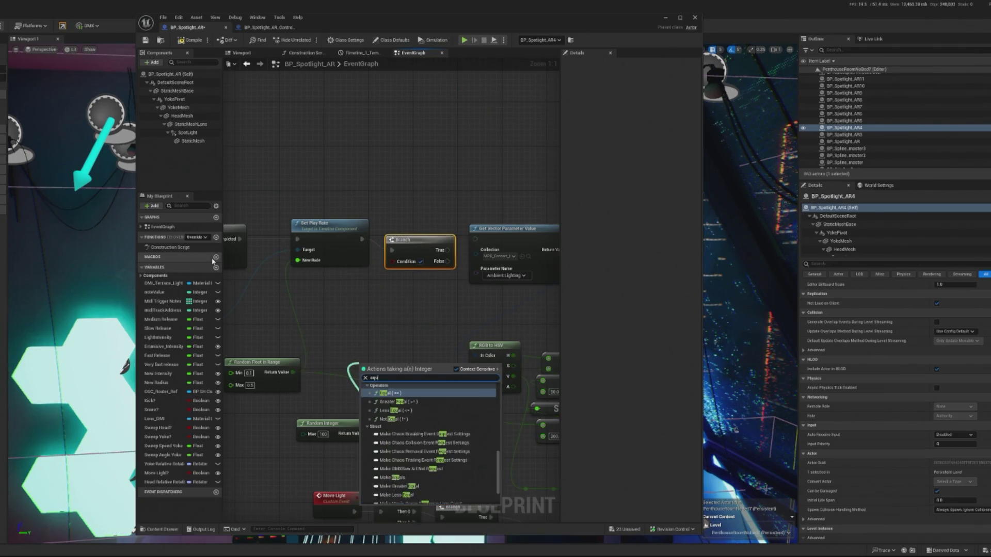
left_click(395, 399)
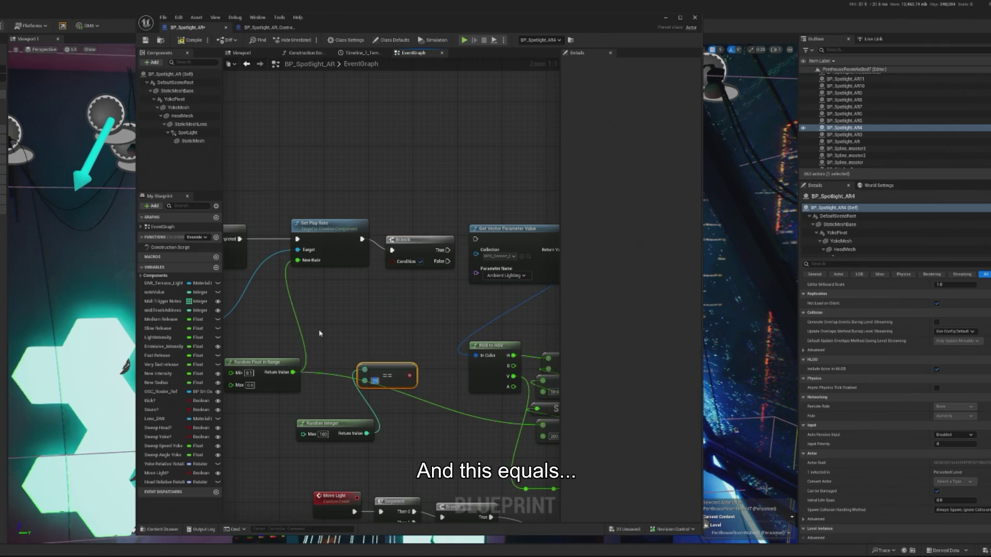
mouse_move(342, 427)
left_mouse_down()
mouse_move(375, 420)
mouse_move(387, 398)
mouse_move(393, 261)
left_mouse_up()
left_click(392, 367, "ctrl")
left_click_drag(396, 359, 396, 299)
left_click_drag(408, 241, 408, 229)
left_click_drag(376, 285, 371, 389)
left_click(370, 304)
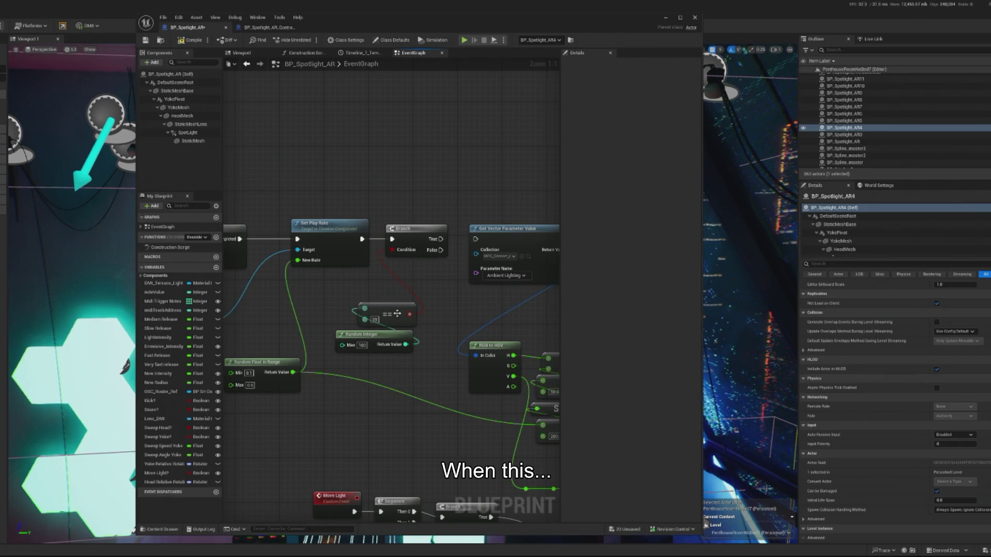
- Convert the == check to a greater-than check, set its threshold, and wire True to Get Vector Parameter Value
right_click(397, 313)
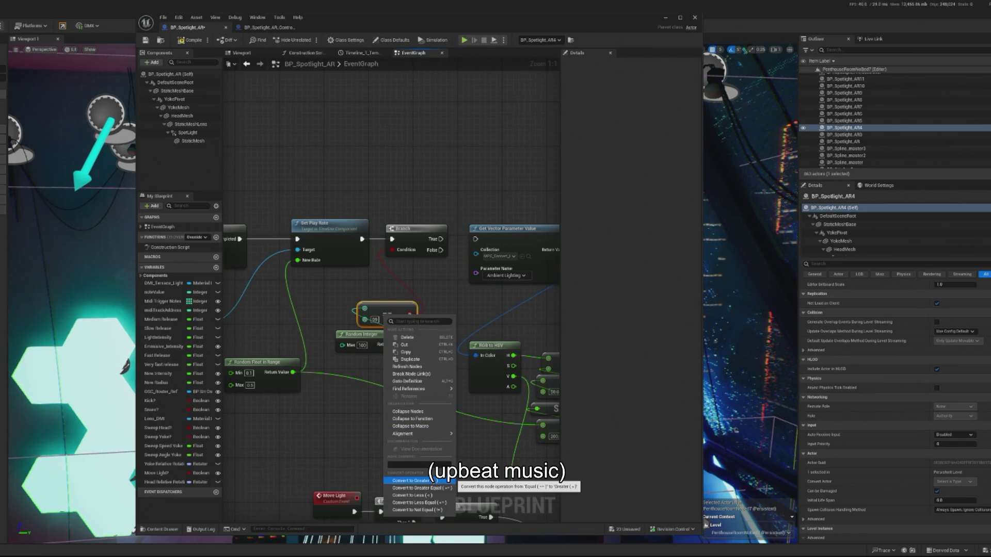
left_click(412, 481)
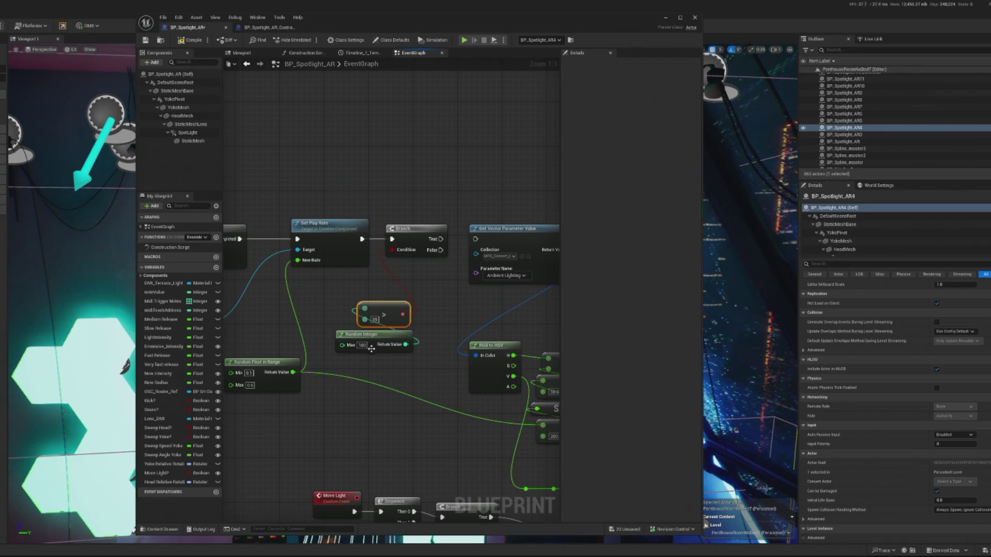
left_click(375, 321)
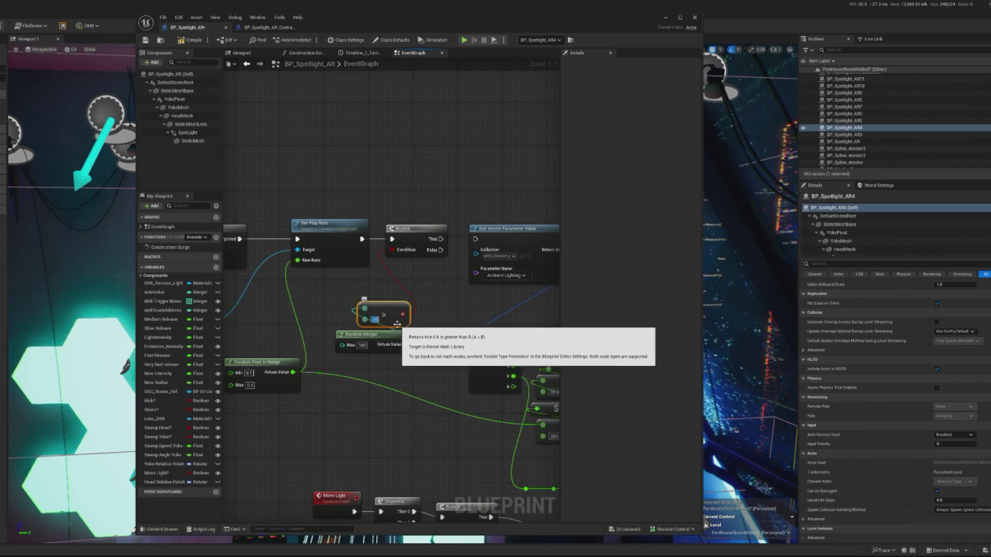
key("Return")
left_click_drag(431, 246, 475, 239)
- Duplicate the Set Play Rate node and target the copy at Timeline 1
left_click(320, 223)
key("ctrl+c")
key("ctrl+v")
mouse_move(372, 400)
left_mouse_down()
mouse_move(379, 304)
mouse_move(374, 365)
left_mouse_up()
left_click_drag(454, 269, 408, 280)
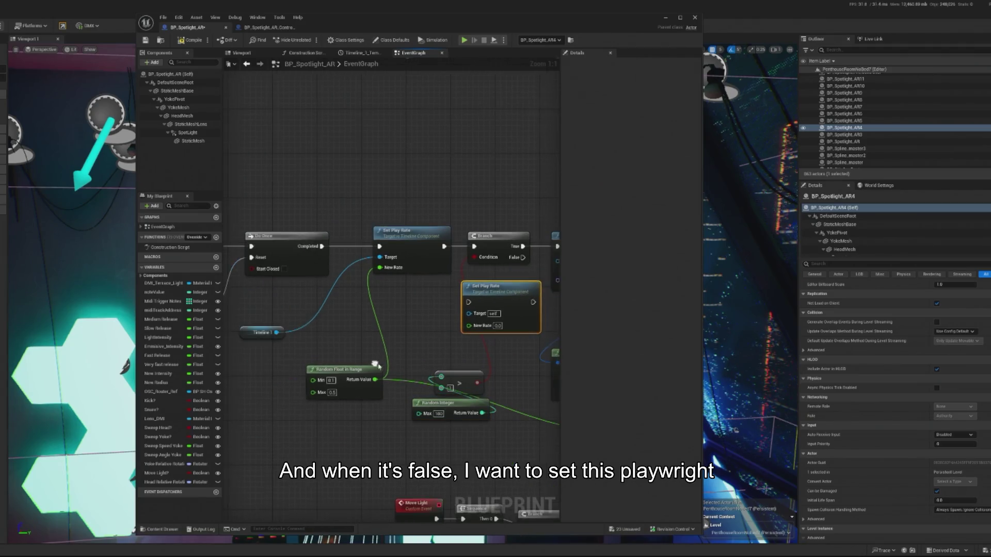
left_click_drag(278, 333, 477, 320)
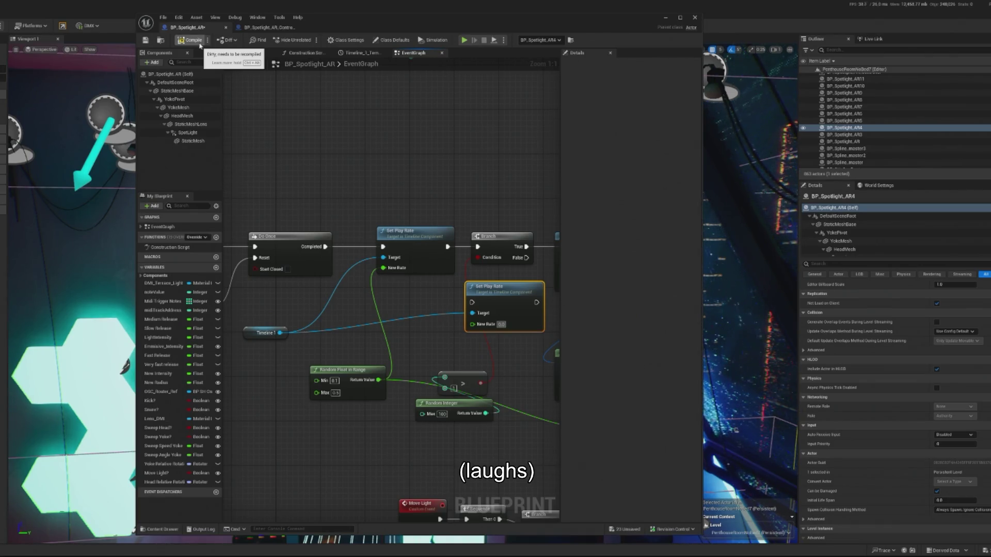
- Set the new Set Play Rate's New Rate to 0.01 and run it from the Branch's False output
left_click(500, 324)
type("0.05")
key("Return")
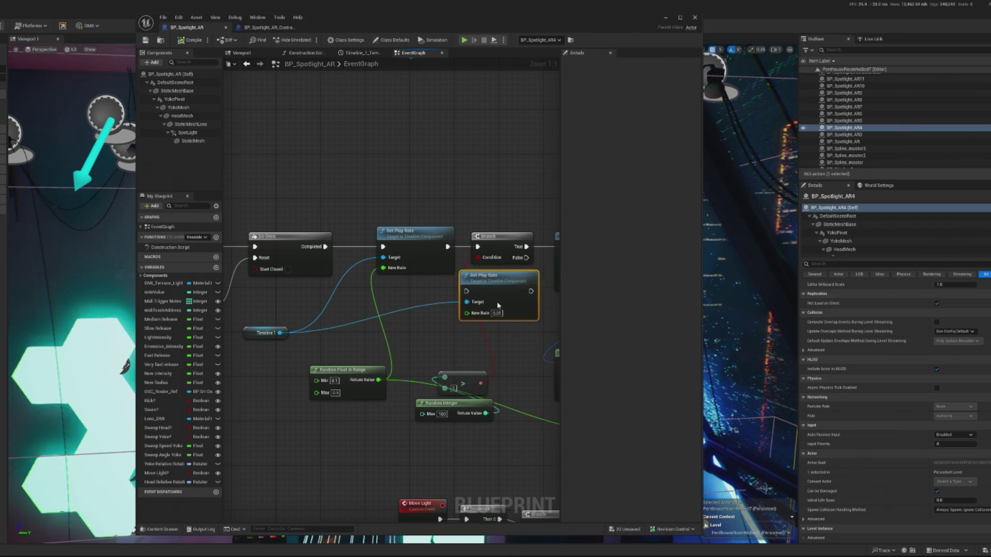
mouse_move(487, 296)
left_mouse_down()
mouse_move(409, 296)
mouse_move(429, 273)
mouse_move(380, 310)
left_mouse_up()
left_click(266, 333)
left_click_drag(378, 388, 405, 348)
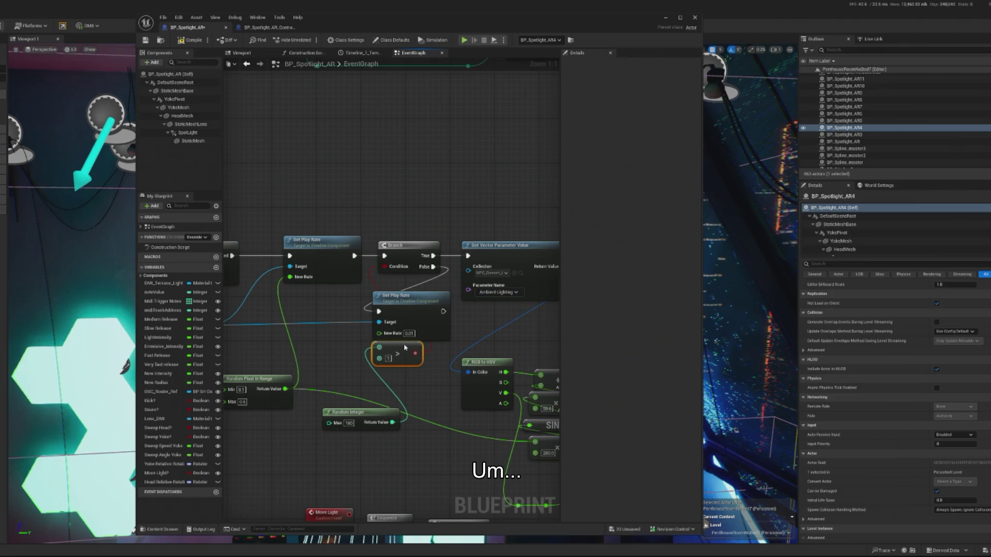
- Tidy the Random Integer, second Set Play Rate and Timeline 1 nodes
mouse_move(375, 414)
left_mouse_down()
mouse_move(402, 375)
mouse_move(470, 392)
left_mouse_up()
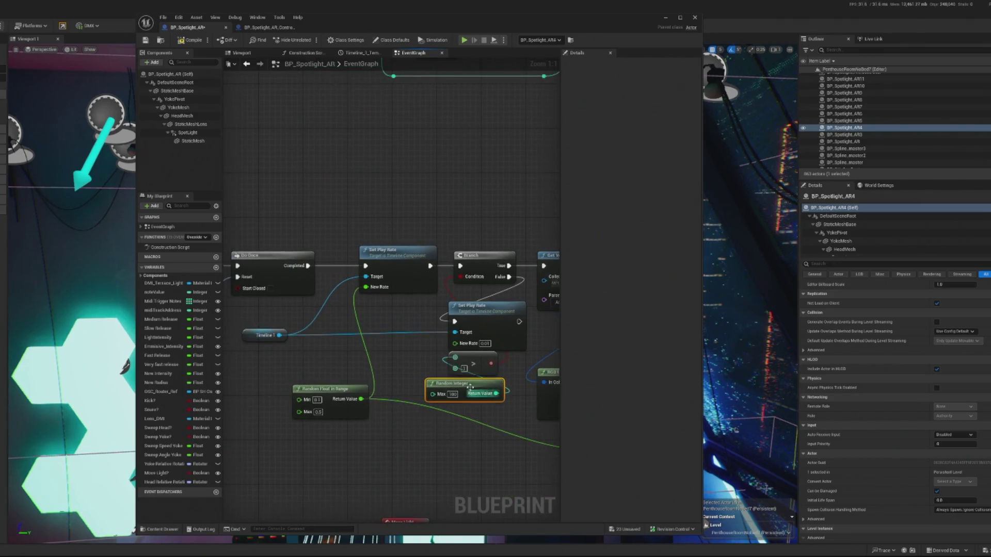
scroll(471, 392, "down", 1)
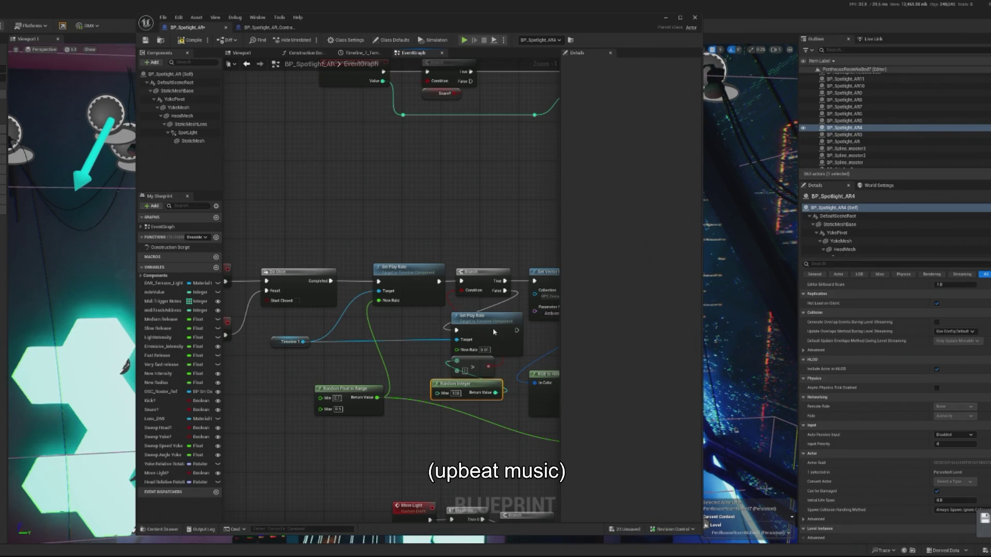
left_click_drag(494, 332, 490, 324)
left_click_drag(285, 345, 329, 331)
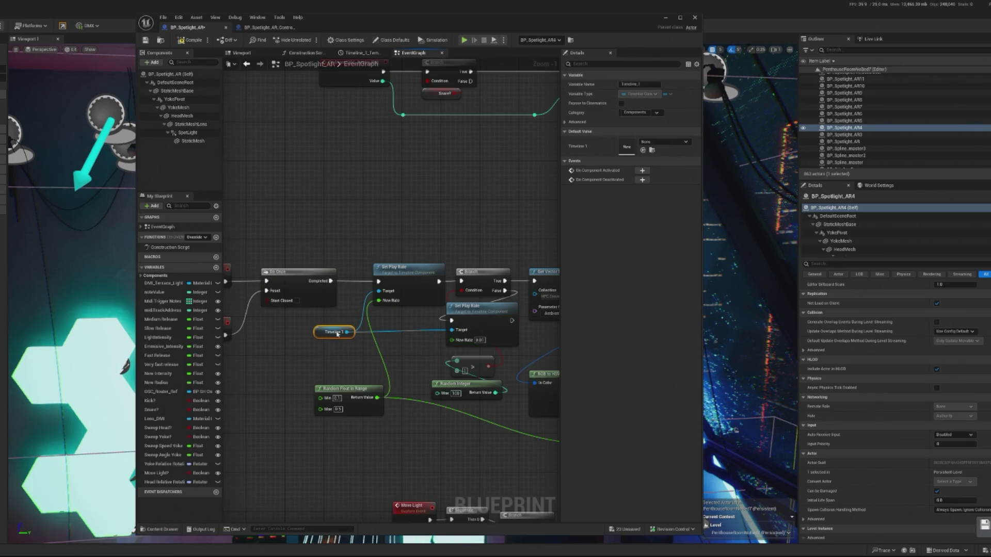
- Add a new Branch node and place it right after the first Set Play Rate
scroll(325, 335, "down", 1)
mouse_move(292, 245)
left_mouse_down()
mouse_move(254, 254)
mouse_move(425, 399)
mouse_move(431, 377)
left_mouse_up()
left_click_drag(435, 296, 372, 296)
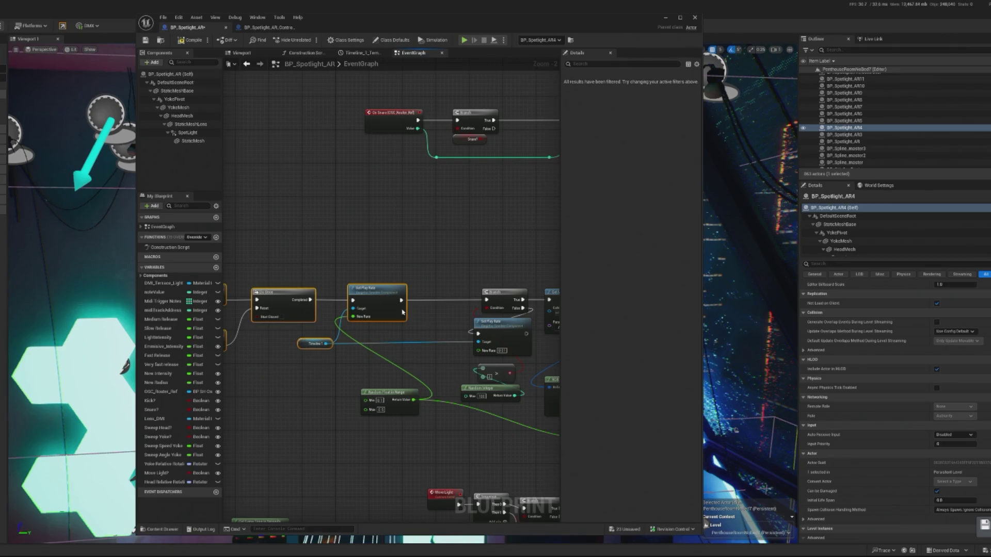
right_click(427, 324)
type("branch")
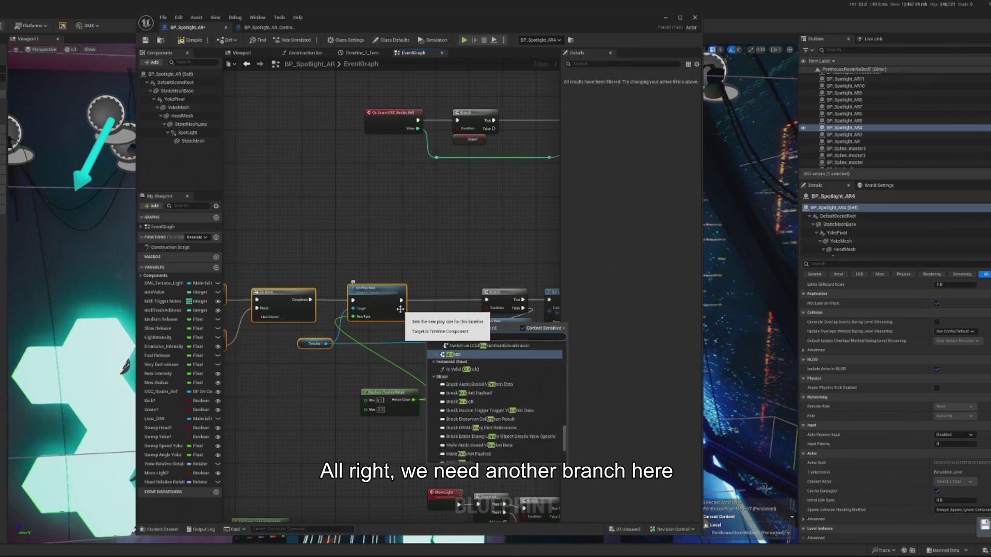
key("BackSpace")
key("BackSpace")
key("BackSpace")
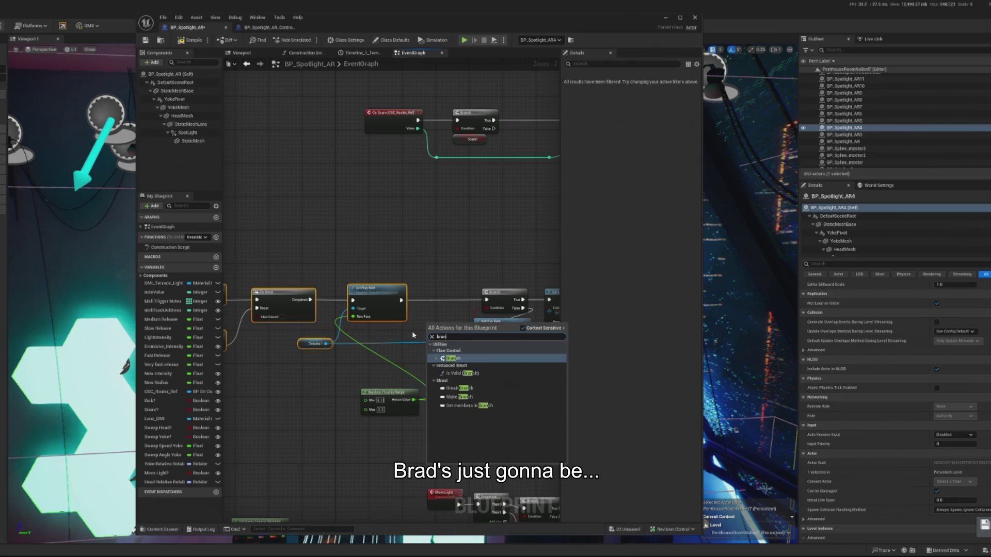
left_click(453, 358)
mouse_move(448, 321)
left_mouse_down()
mouse_move(432, 294)
mouse_move(407, 301)
mouse_move(420, 300)
left_mouse_up()
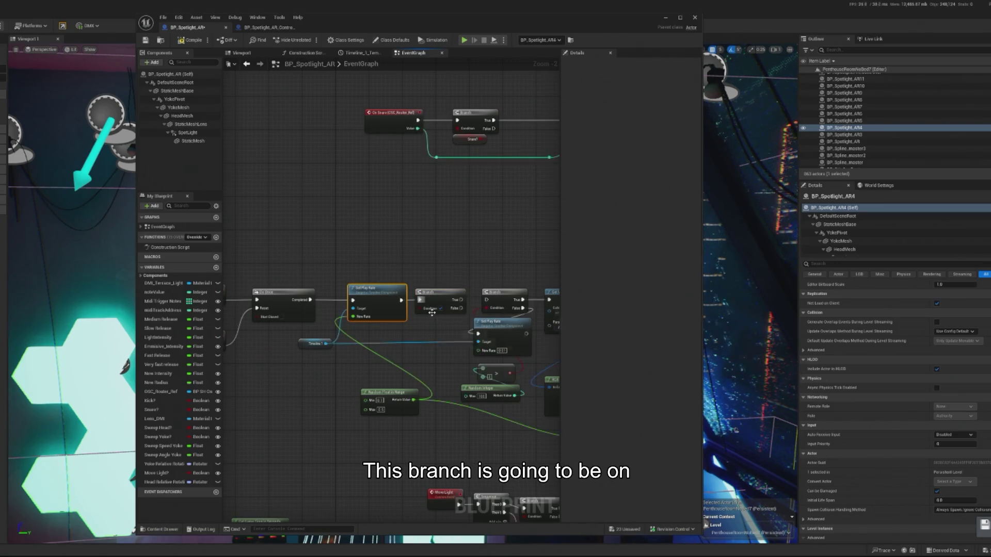
right_click(439, 310)
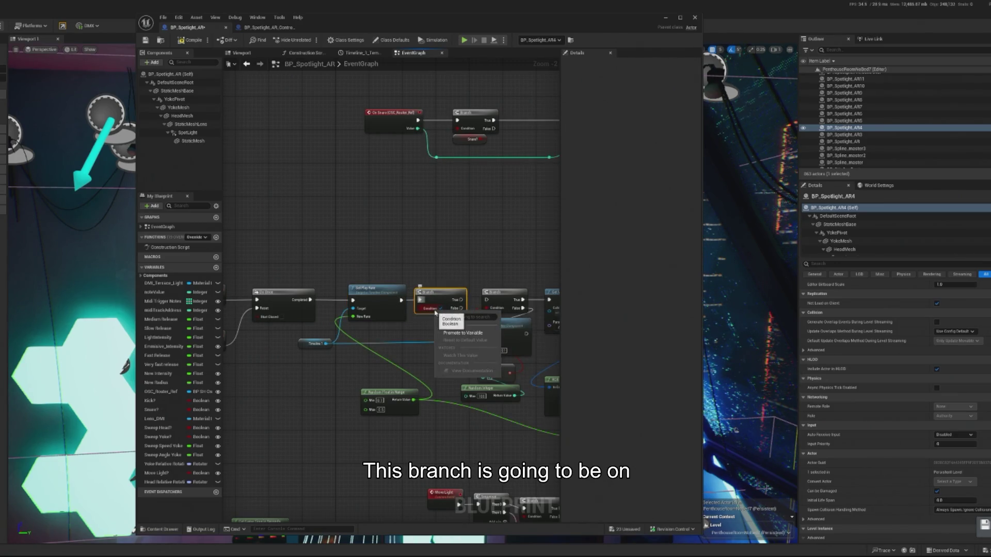
- Promote the new Branch's condition to a Boolean variable named LongSustain? and drop it into the graph
left_click(462, 334)
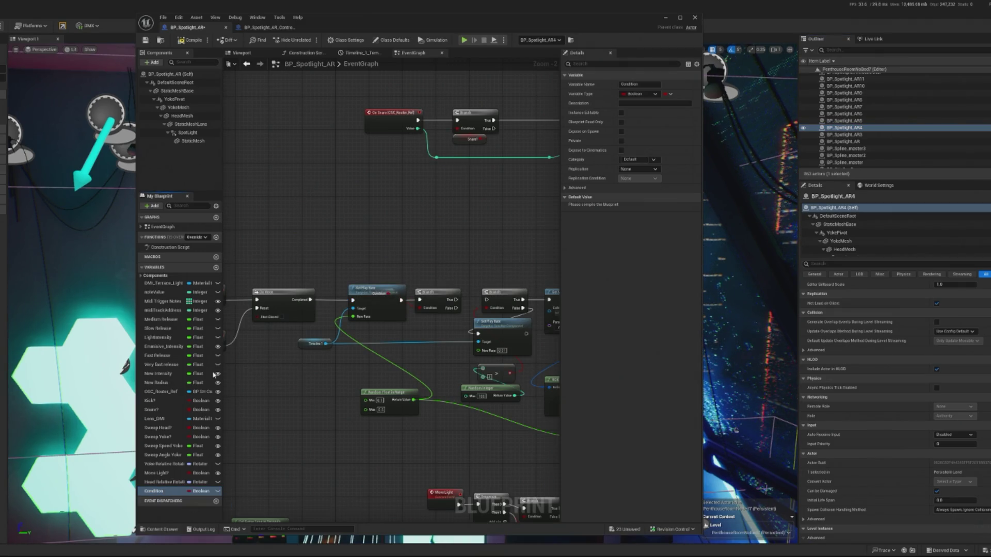
key("BackSpace")
key("BackSpace")
key("BackSpace")
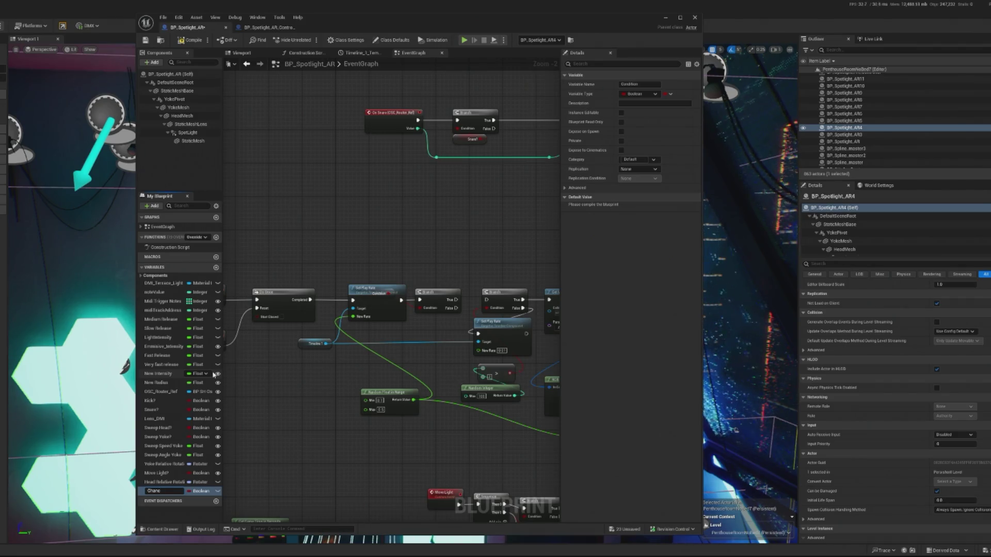
type("LongSus")
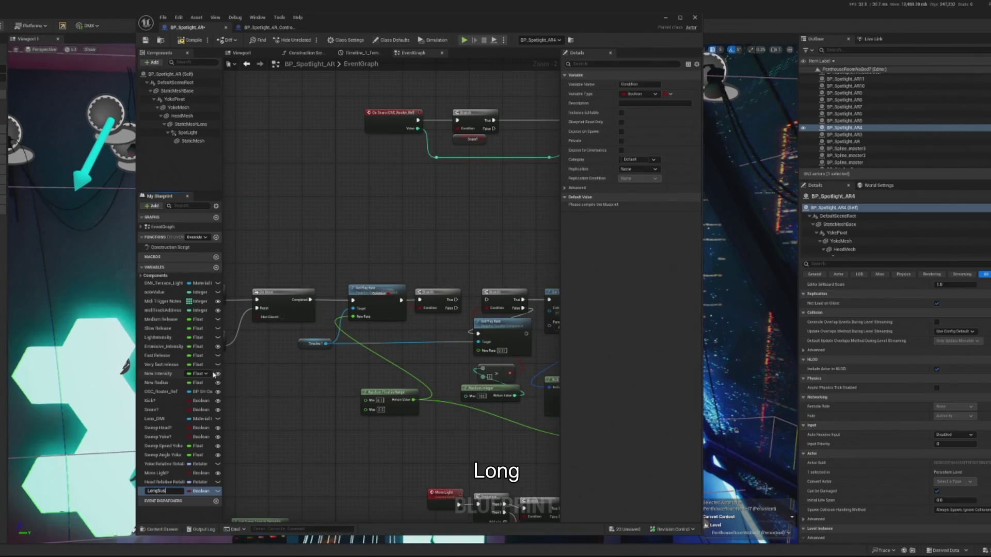
type("tain?")
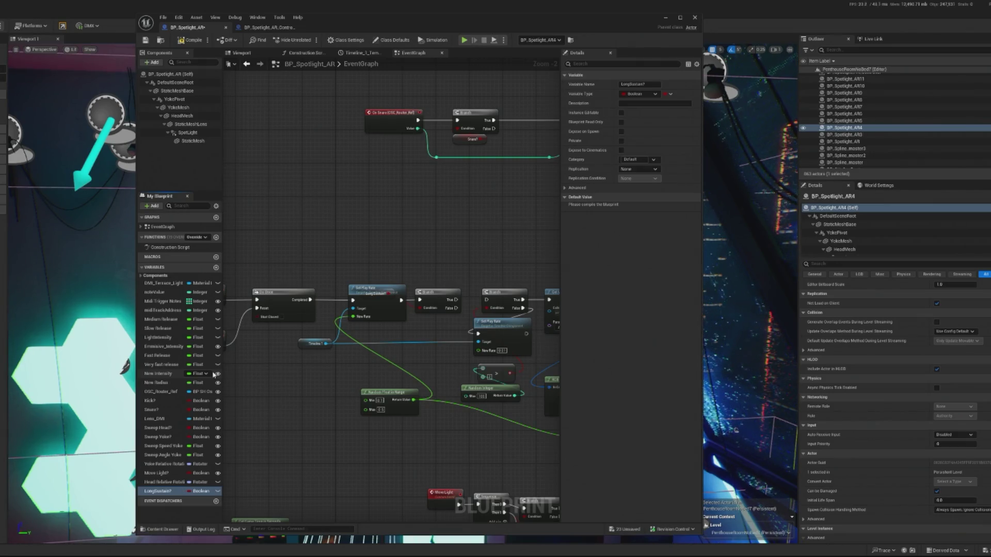
left_click_drag(382, 288, 383, 288)
- Add a LongSustain? getter, wire it to the new Branch's Condition, and tidy the Timeline node
left_click(402, 314)
mouse_move(387, 288)
left_mouse_down()
mouse_move(374, 309)
mouse_move(421, 319)
left_mouse_up()
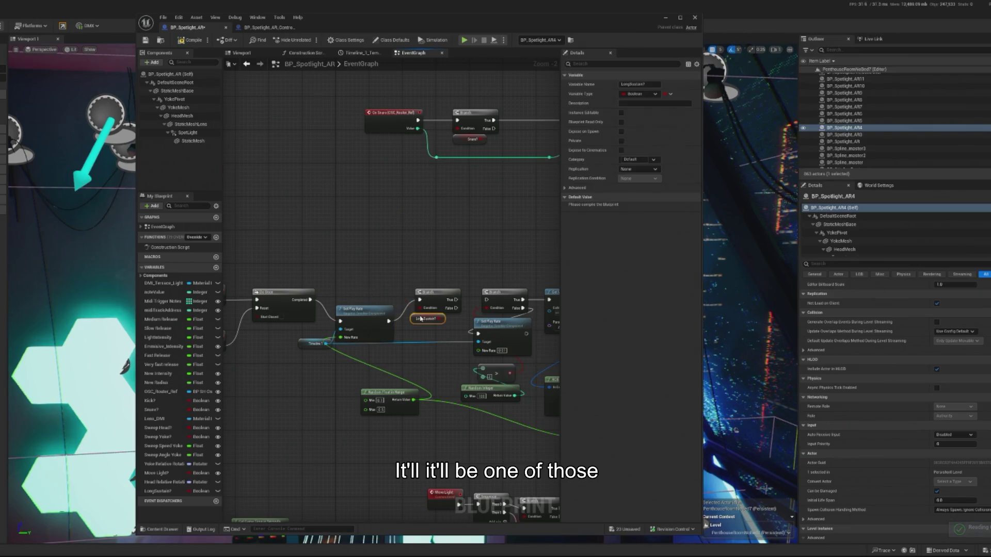
mouse_move(315, 355)
left_mouse_down()
mouse_move(356, 322)
mouse_move(359, 302)
left_mouse_up()
left_click(307, 326)
left_click_drag(308, 326, 338, 335)
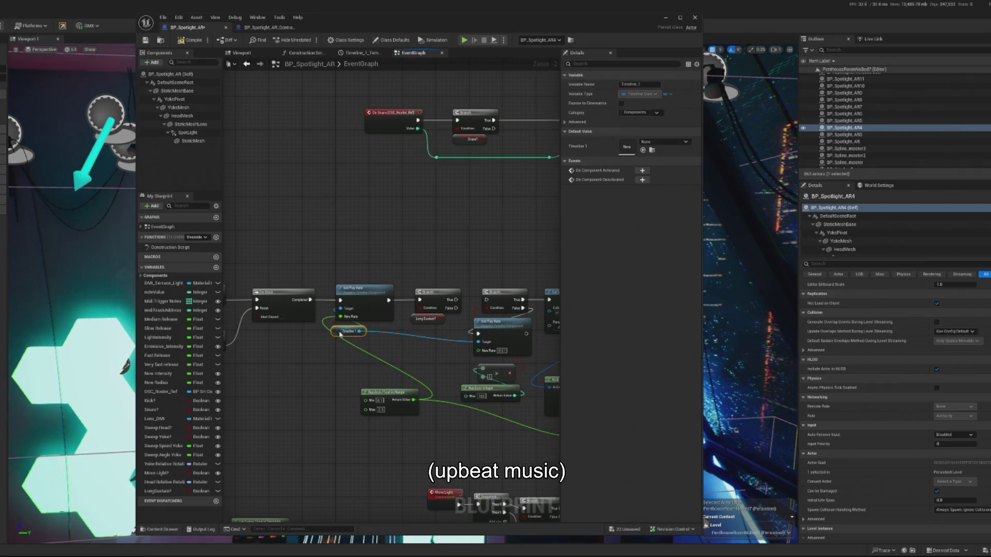
scroll(342, 330, "up", 2)
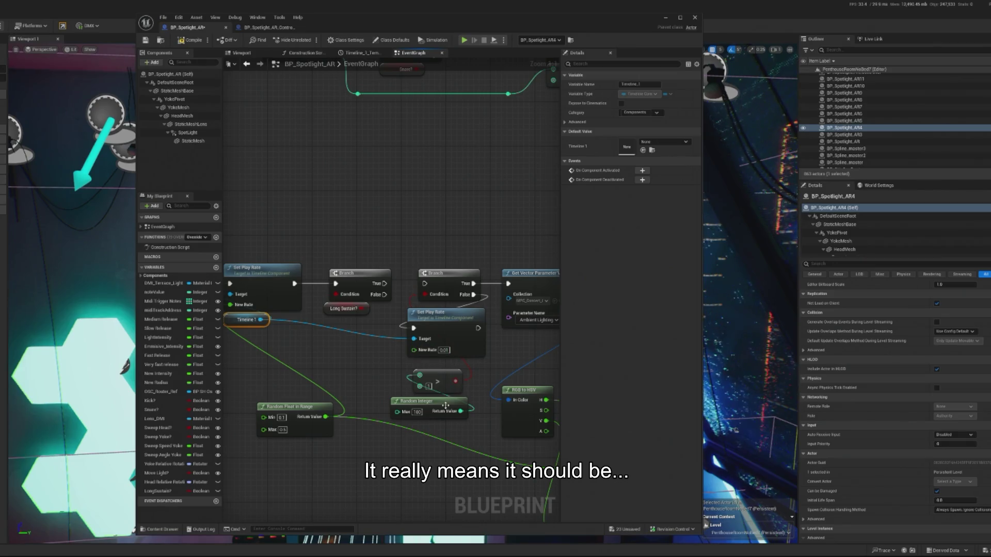
- Set Random Integer Max to 10, connect the Branch True pin and Set Play Rate, and compile
left_click(416, 412)
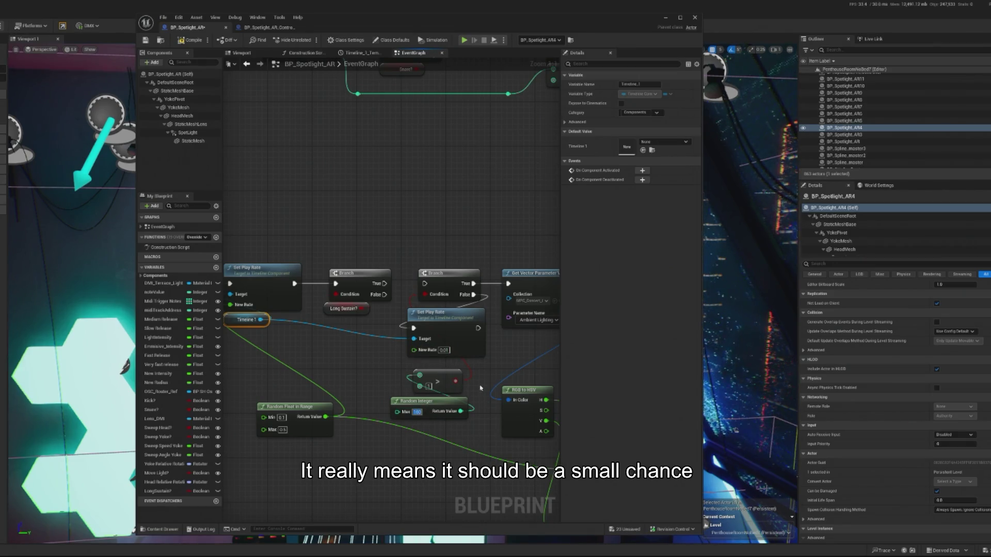
type("10")
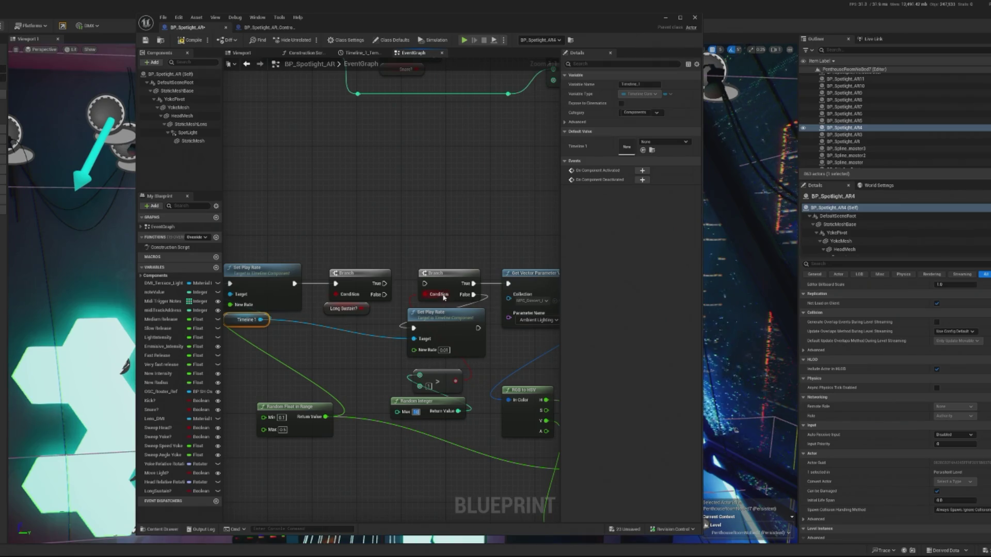
left_click_drag(384, 284, 514, 289)
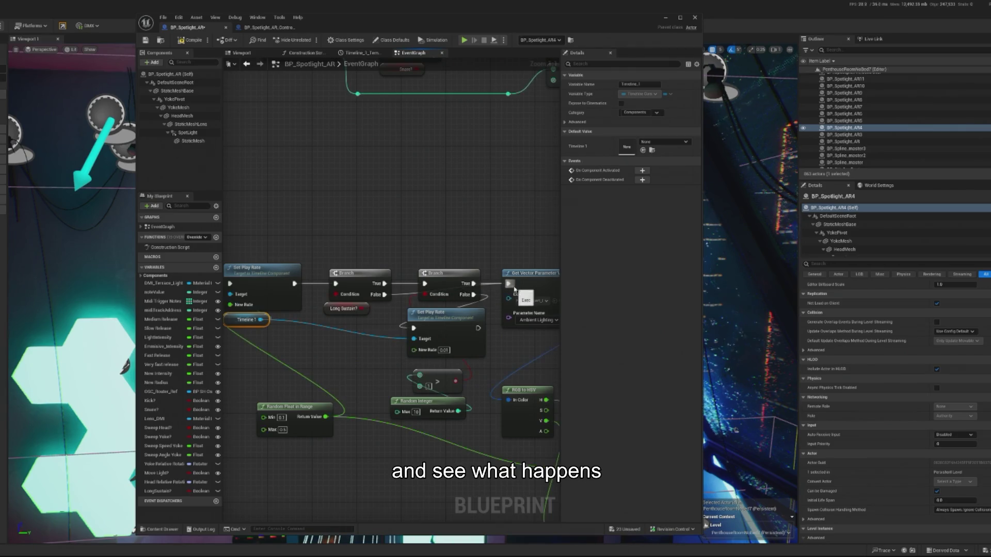
left_click(189, 45)
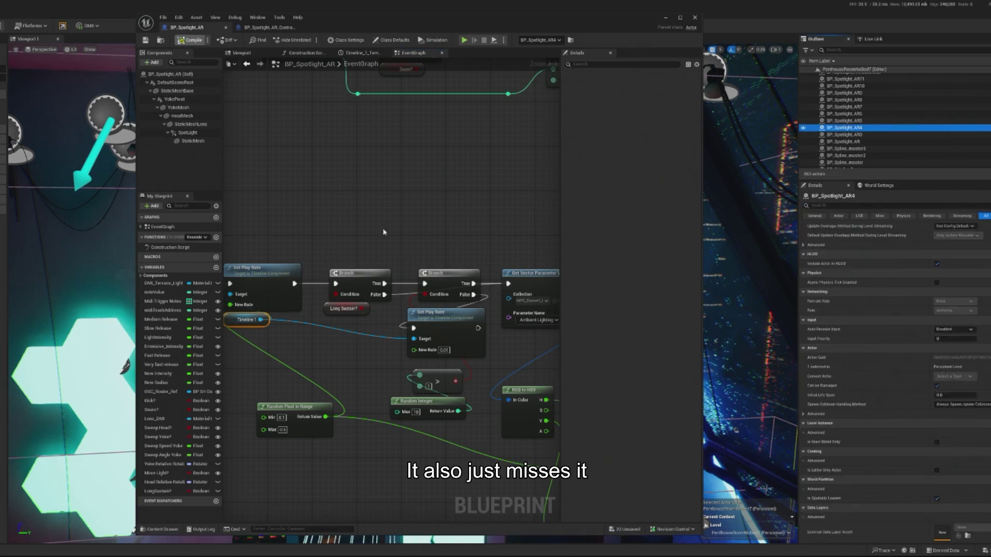
left_click_drag(478, 329, 508, 284)
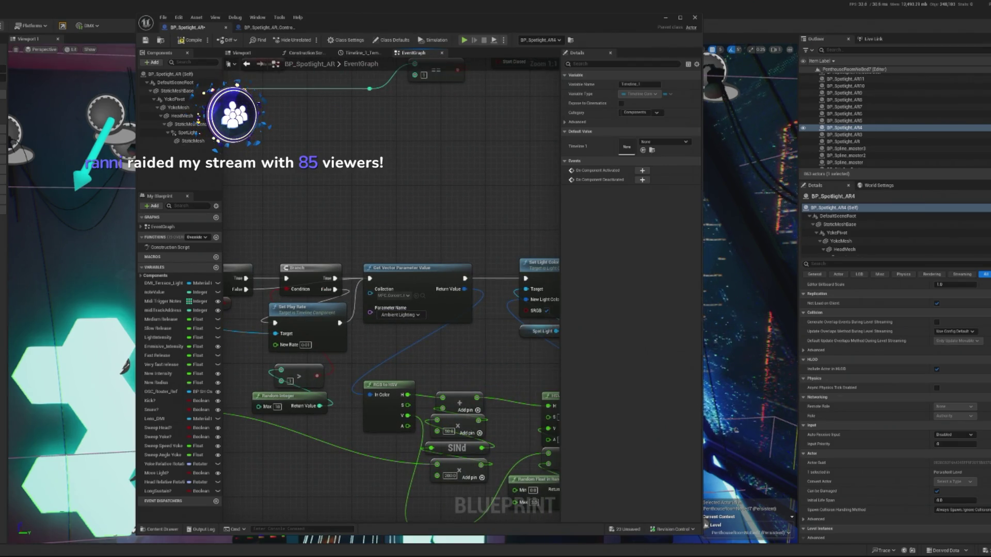
- Minimize the Blueprint editor and play the penthouse level in editor with Alt+P
left_click(666, 21)
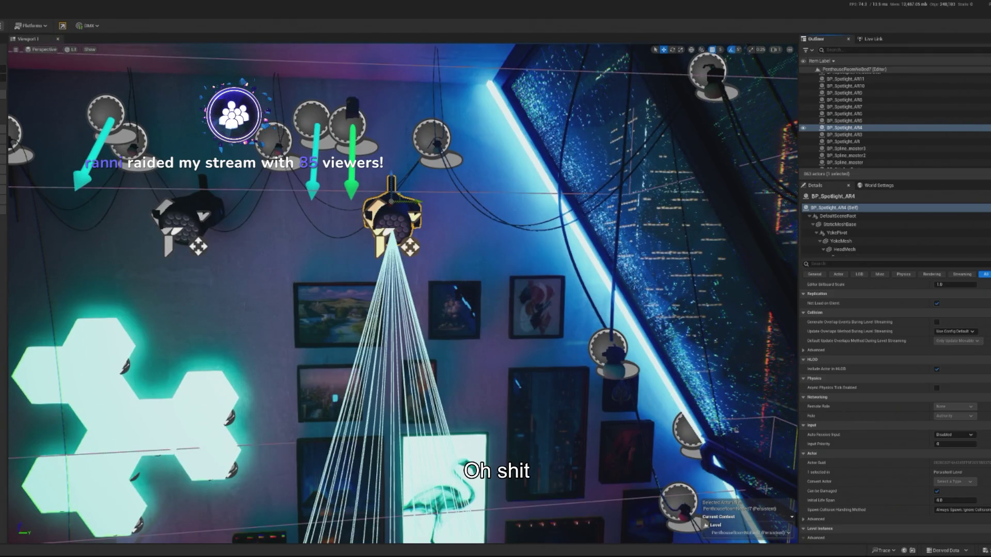
key("alt+p")
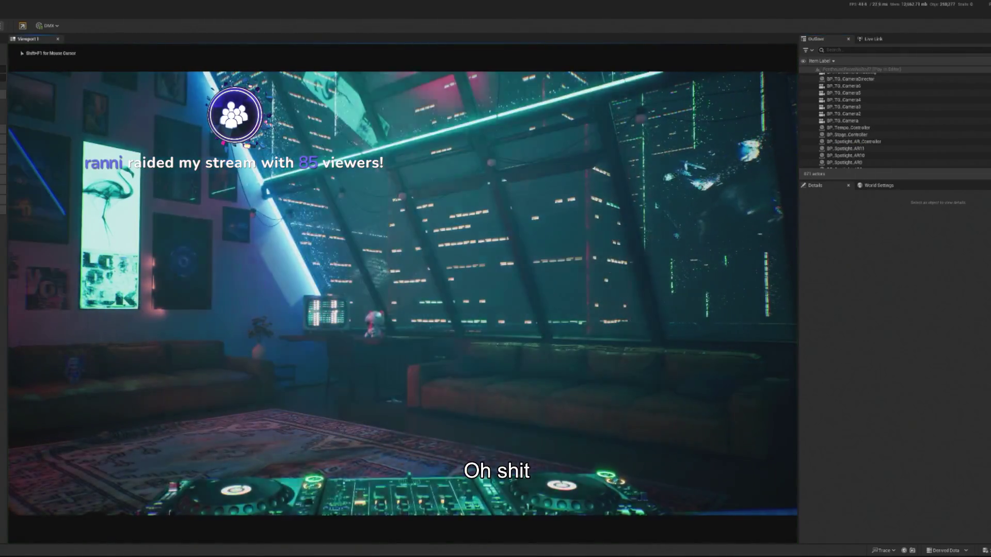
key("shift+F1")
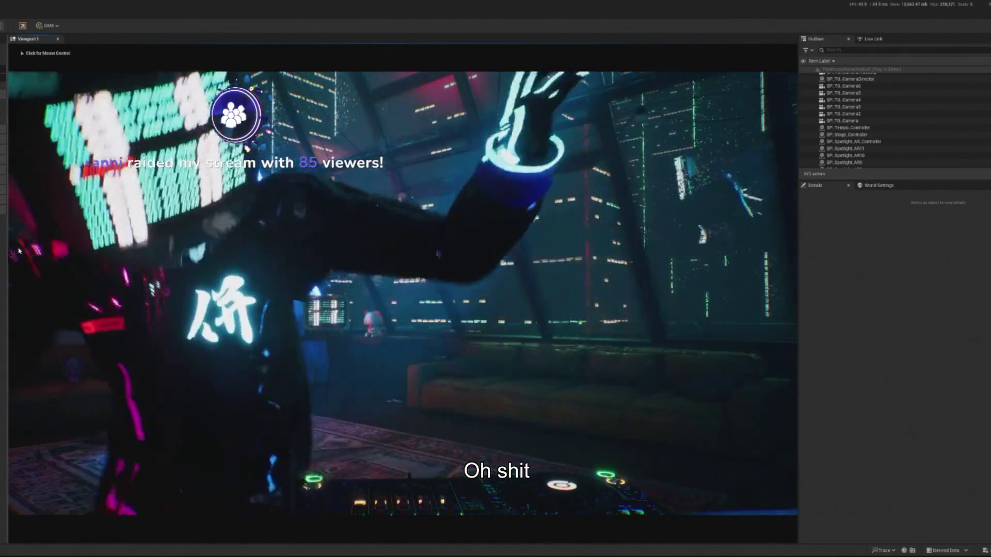
left_click(19, 251)
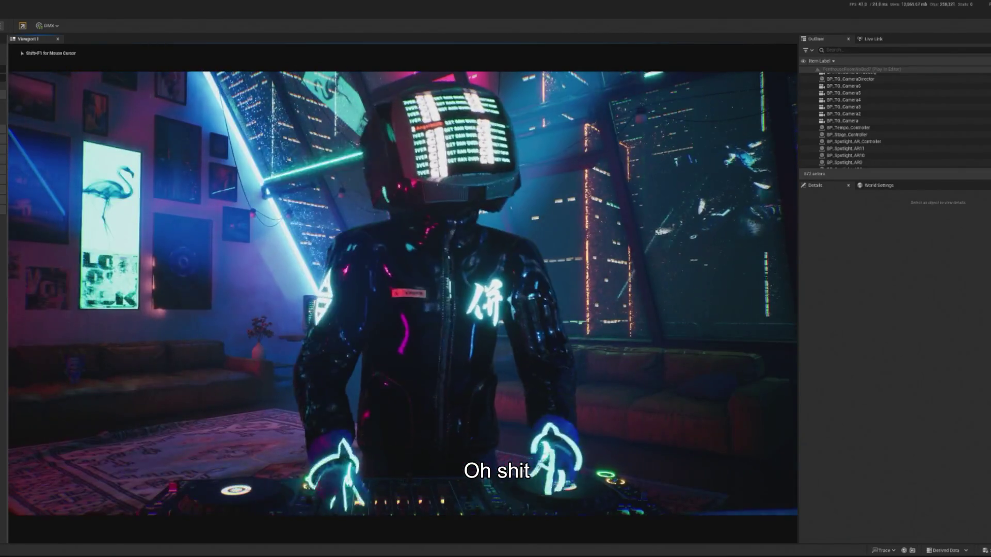
key("shift+F1")
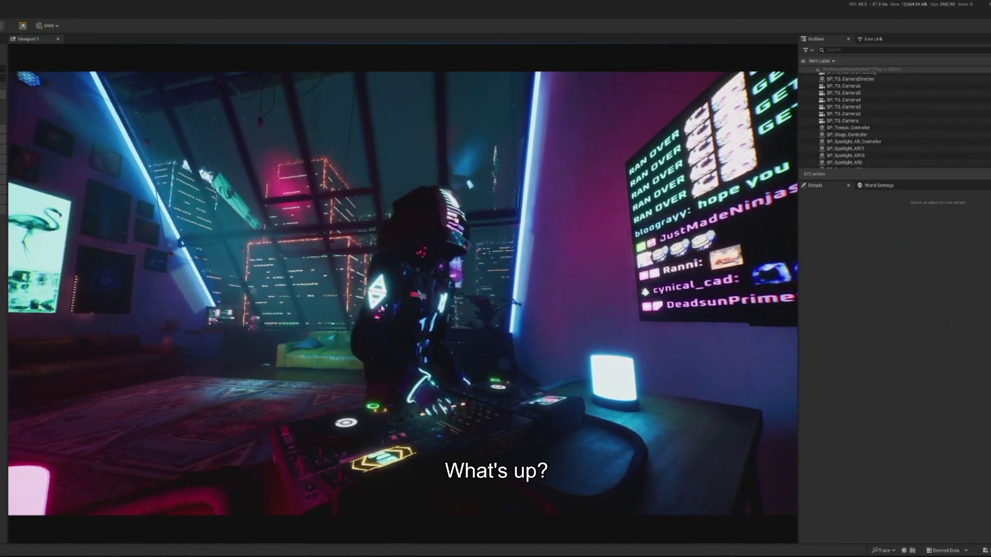
left_click(280, 209)
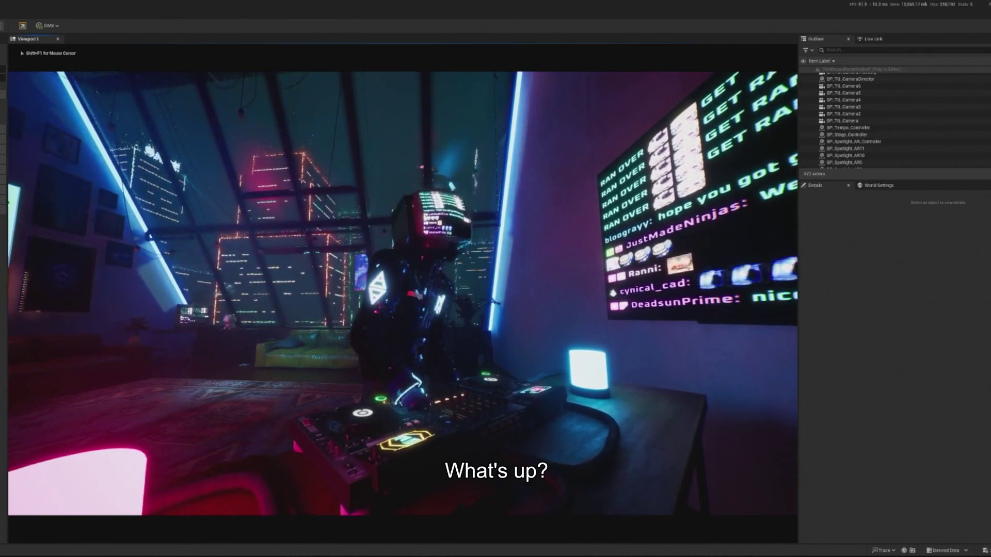
- Search the Outliner for 'crowd', select BP_InteractiveCrowd, then stop the play session with Esc
key("shift+F1")
left_click(866, 50)
type("r")
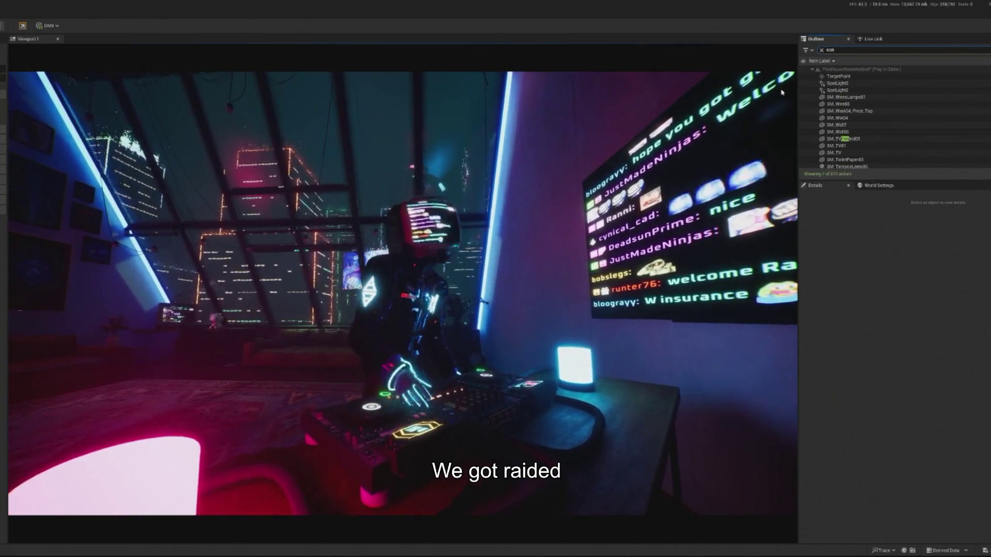
type("on")
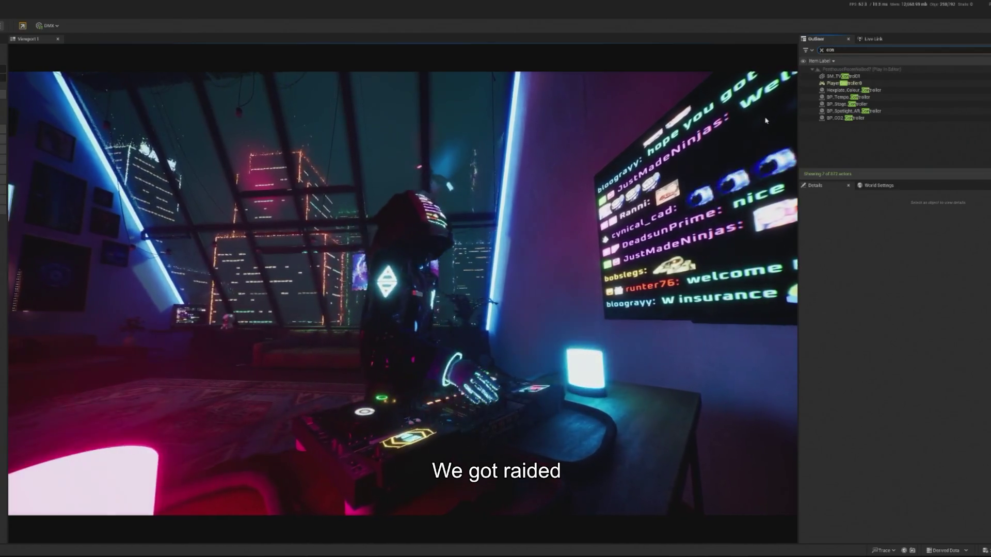
key("BackSpace")
key("BackSpace")
type("rowd")
left_click(851, 78)
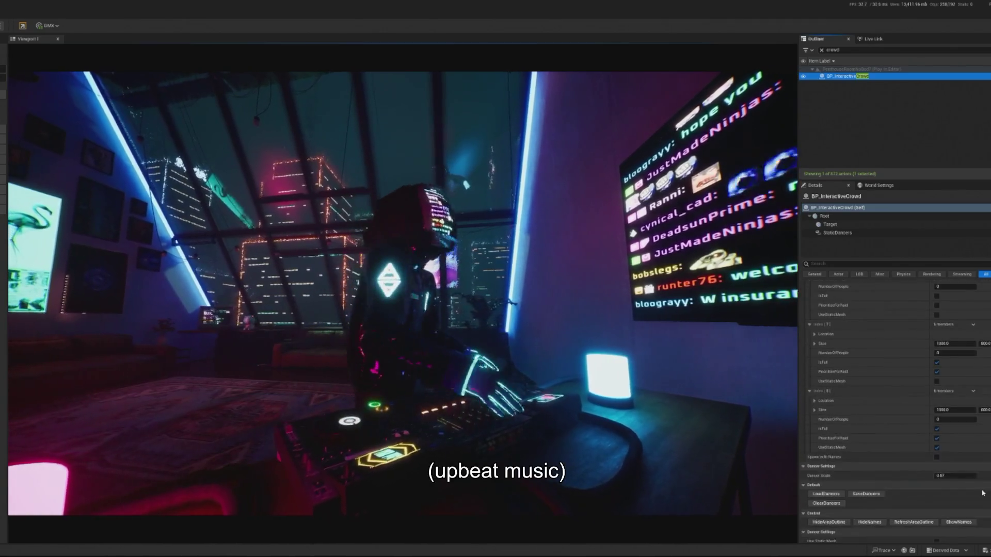
scroll(908, 465, "down", 5)
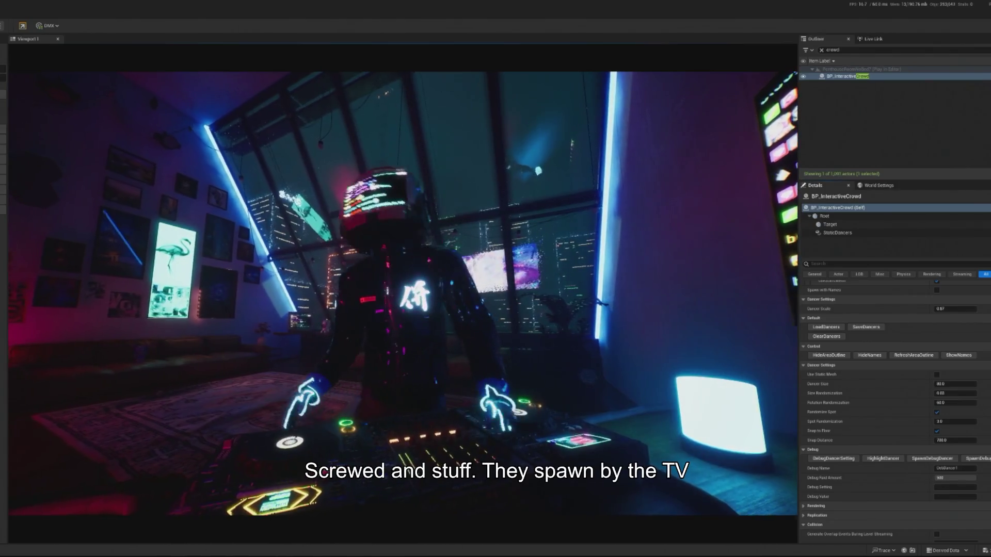
left_click(623, 334)
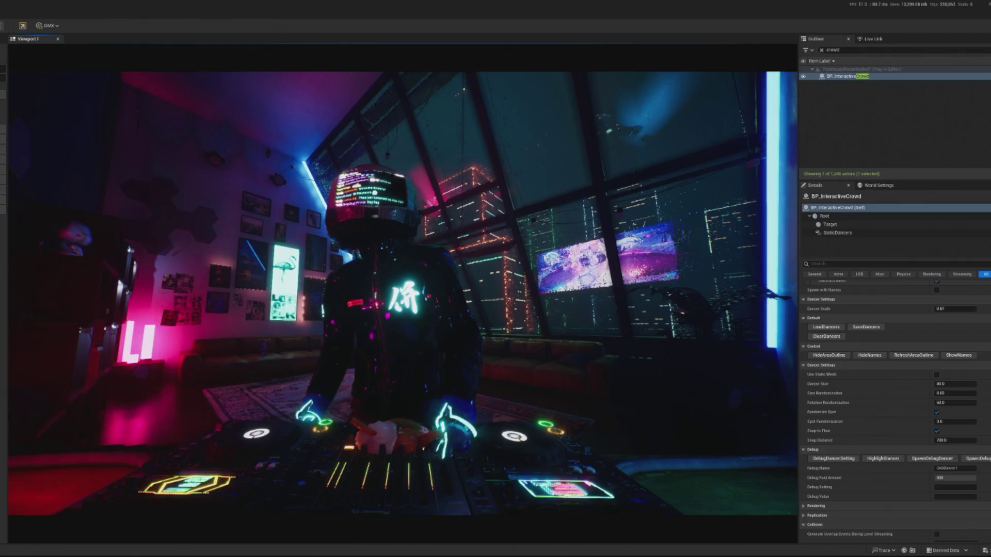
key("Escape")
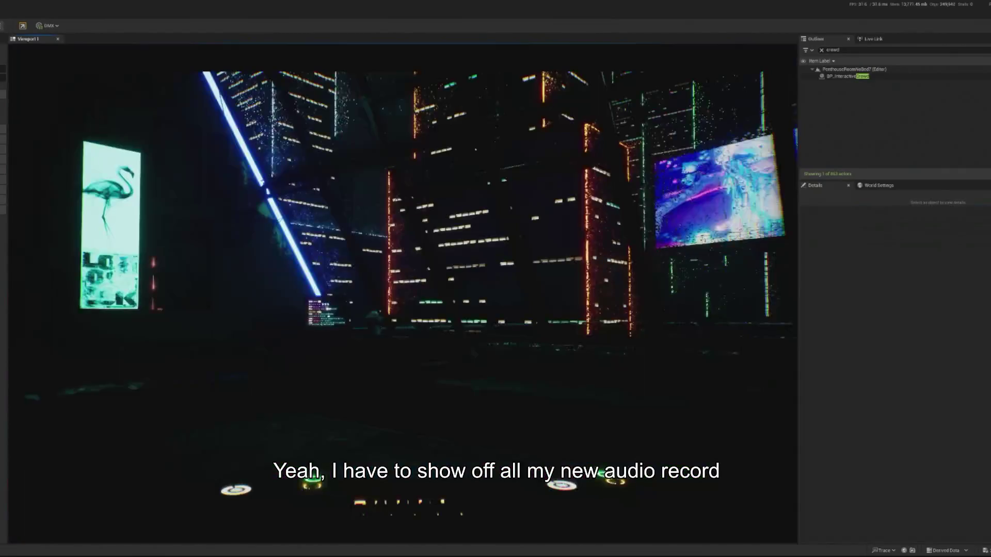
- Replay the penthouse level with Alt+P to watch the DJ at the decks
key("alt+p")
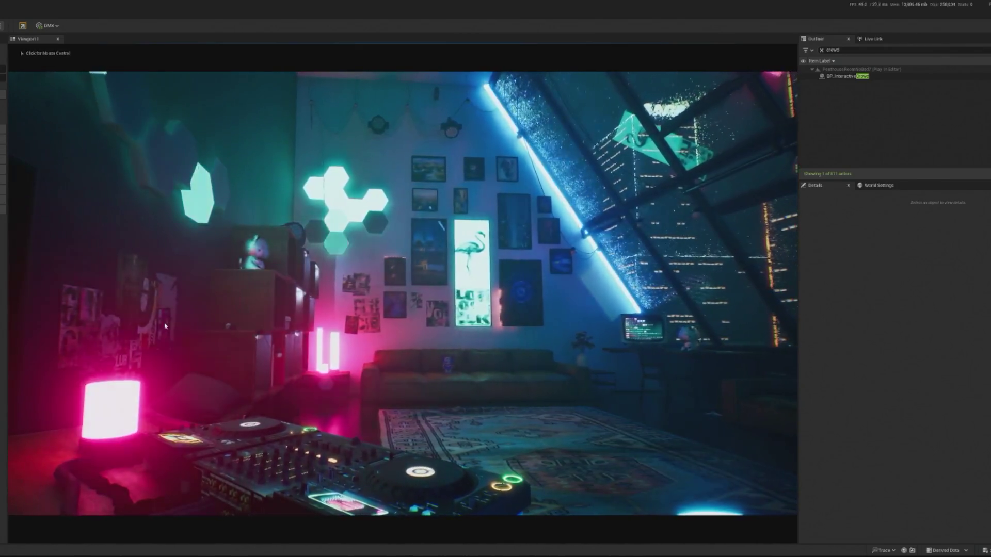
left_click(403, 293)
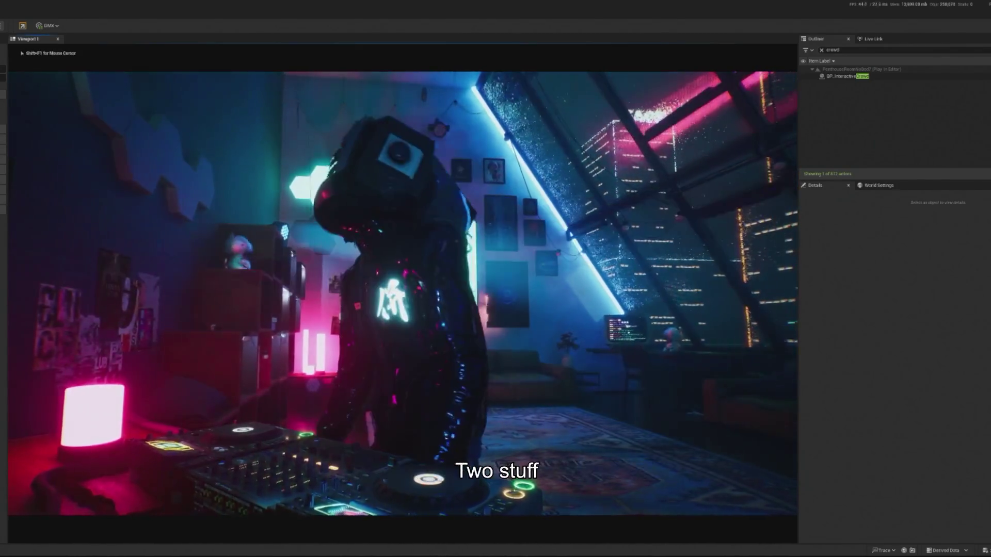
key("shift+F1")
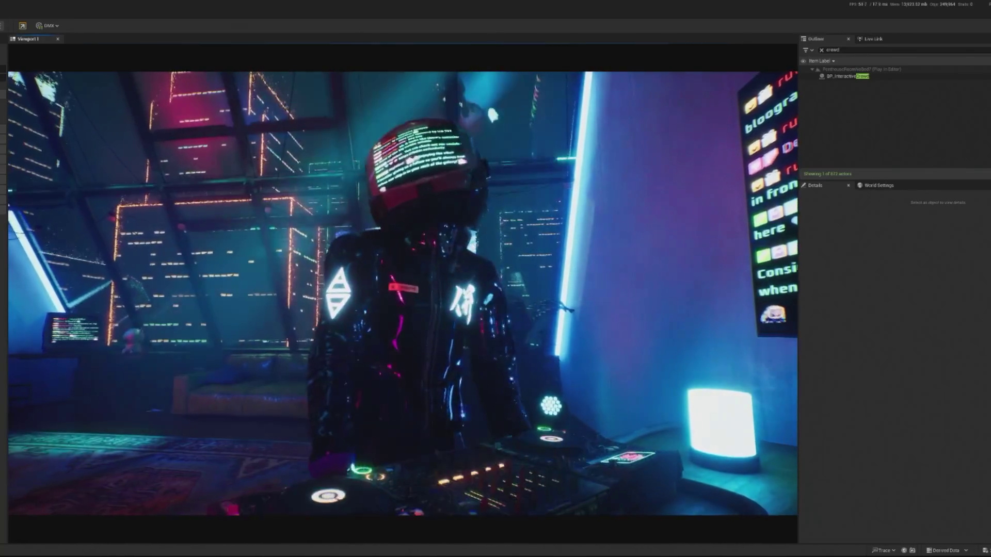
left_click(487, 101)
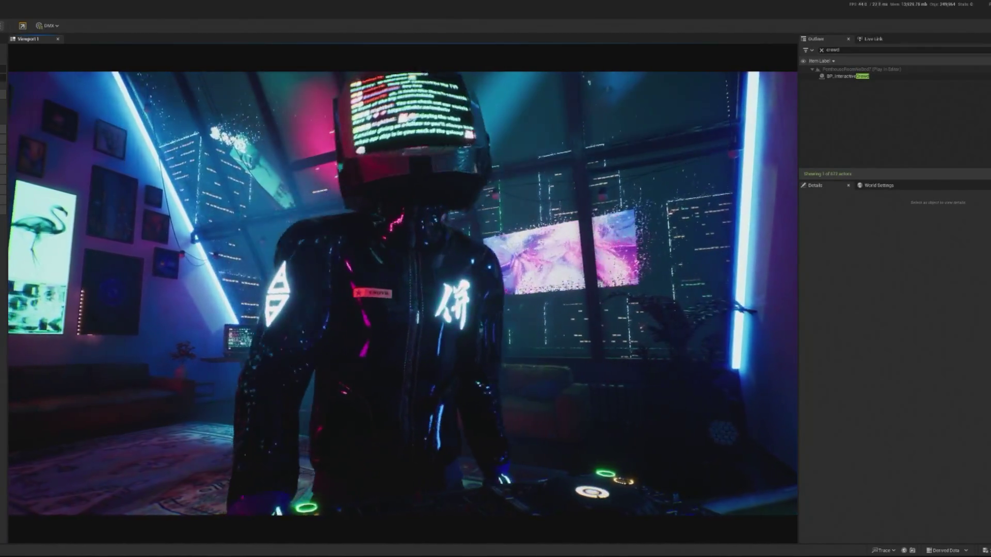
key("shift+F1")
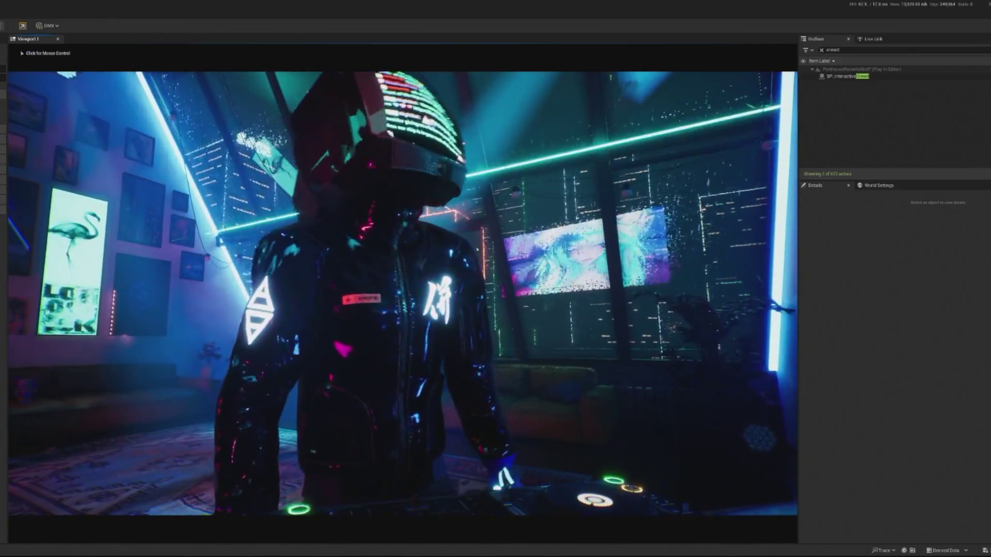